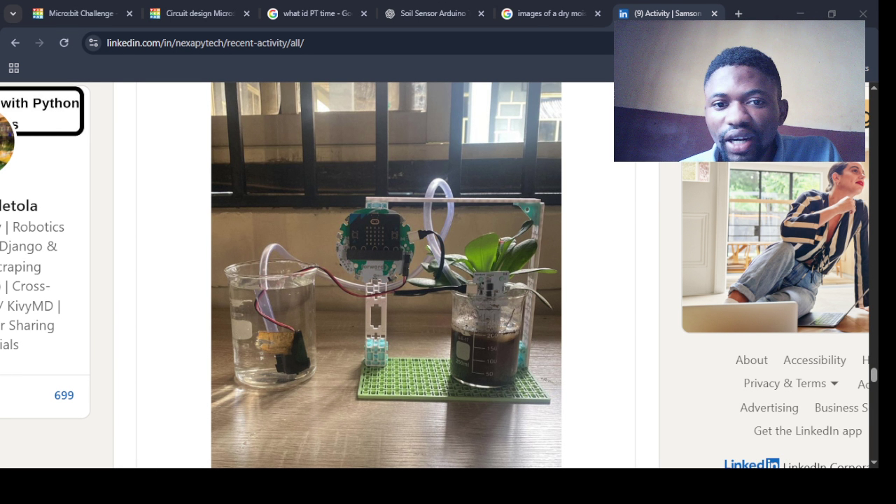
# - Glance through the ChatGPT and Tinkercad tabs, then scroll the LinkedIn activity post
pyautogui.click(433, 72)
pyautogui.click(428, 14)
pyautogui.click(77, 13)
pyautogui.click(665, 13)
pyautogui.keyDown('ctrl'); pyautogui.scroll(-1, 450, 306); pyautogui.keyUp('ctrl')
pyautogui.keyDown('ctrl'); pyautogui.scroll(-1, 450, 306); pyautogui.keyUp('ctrl')
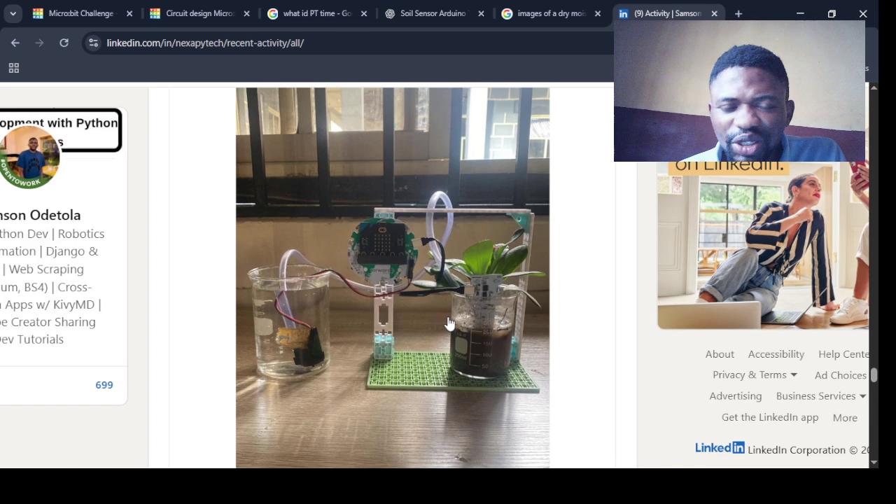
# - Bring up the Tinkercad circuit design with its Python code panel showing
pyautogui.click(391, 14)
pyautogui.click(196, 13)
pyautogui.click(671, 117)
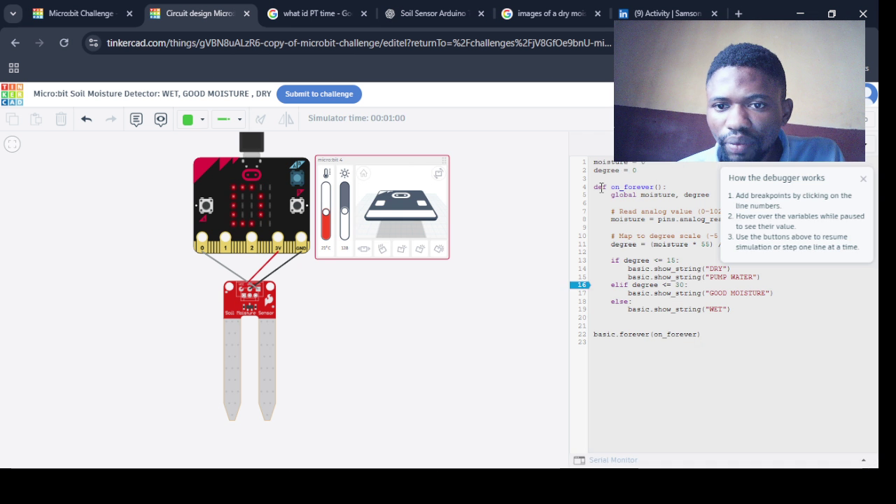
# - Switch the micro:bit code to Blocks, then search 'makecode' in a new browser tab
pyautogui.click(672, 117)
pyautogui.click(671, 118)
pyautogui.click(599, 153)
pyautogui.click(598, 156)
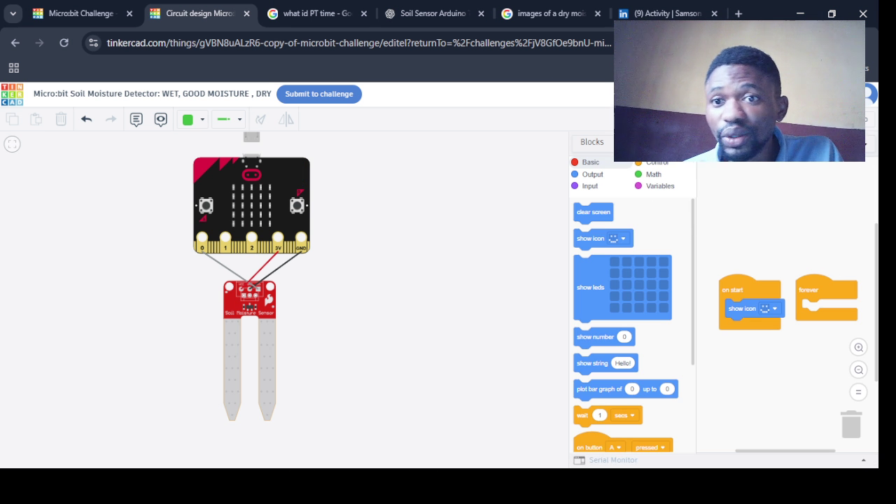
pyautogui.click(738, 13)
pyautogui.write('makecode')
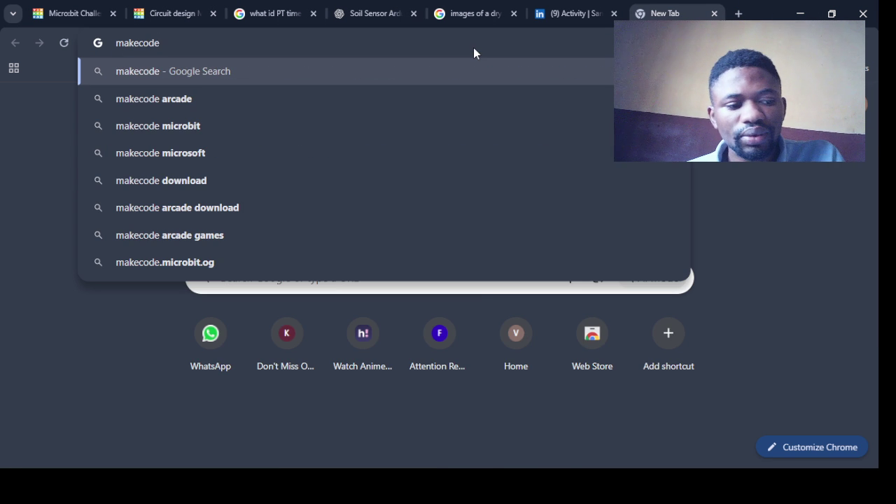
# - Search Google for 'makecode' and open the Microsoft MakeCode for micro:bit result
pyautogui.press('Return')
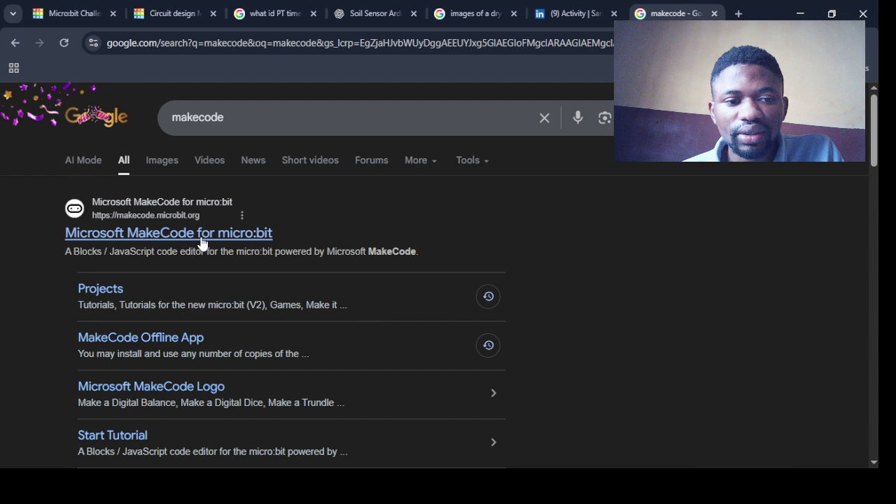
pyautogui.keyDown('ctrl'); pyautogui.scroll(2, 202, 242); pyautogui.keyUp('ctrl')
pyautogui.click(201, 233)
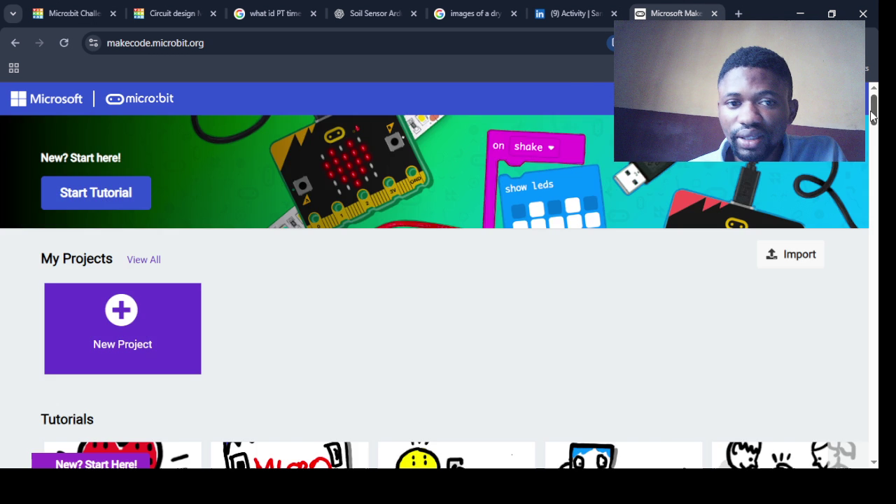
# - Start a New Project, replace the draft names, and create it as 'pythoneer'
pyautogui.moveTo(873, 115); pyautogui.dragTo(873, 122)
pyautogui.click(139, 269)
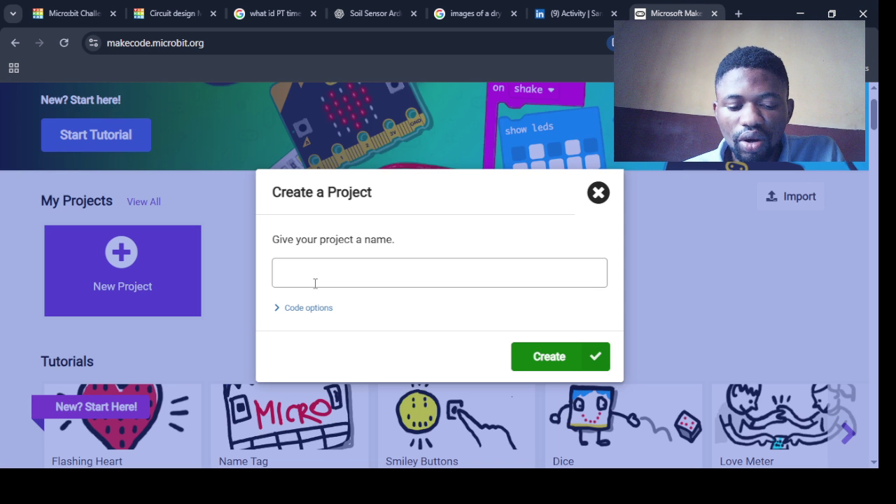
pyautogui.write('w')
pyautogui.press('BackSpace')
pyautogui.write('w')
pyautogui.press('BackSpace')
pyautogui.write('test')
pyautogui.press('BackSpace')
pyautogui.press('BackSpace')
pyautogui.press('BackSpace')
pyautogui.write('pythoneer')
pyautogui.press('Return')
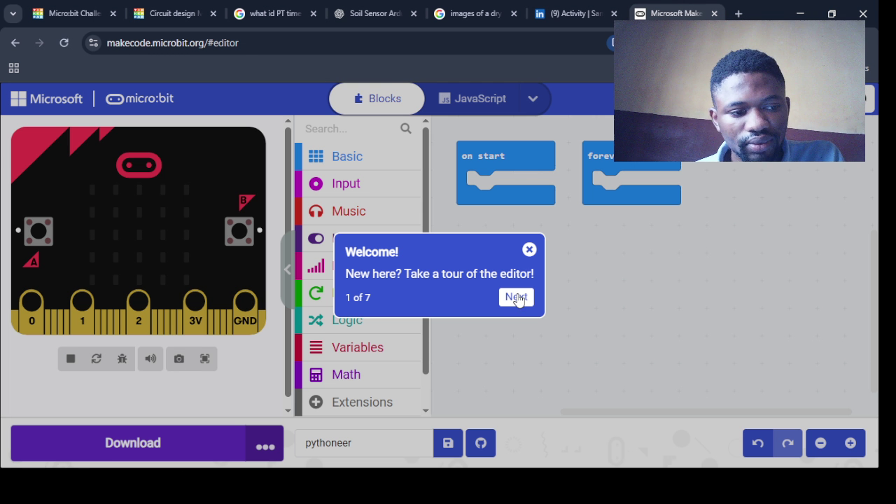
# - Close the welcome tour, nudge the on start and forever blocks, and dismiss the language dropdown
pyautogui.click(529, 249)
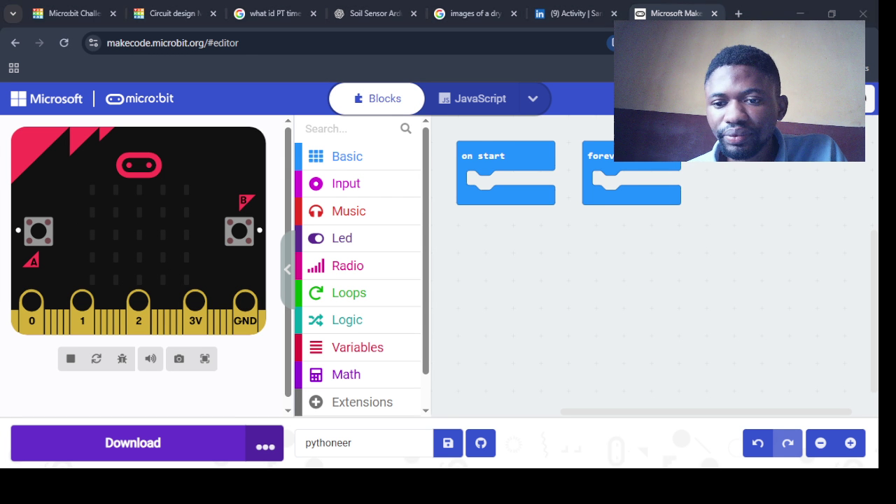
pyautogui.click(449, 205)
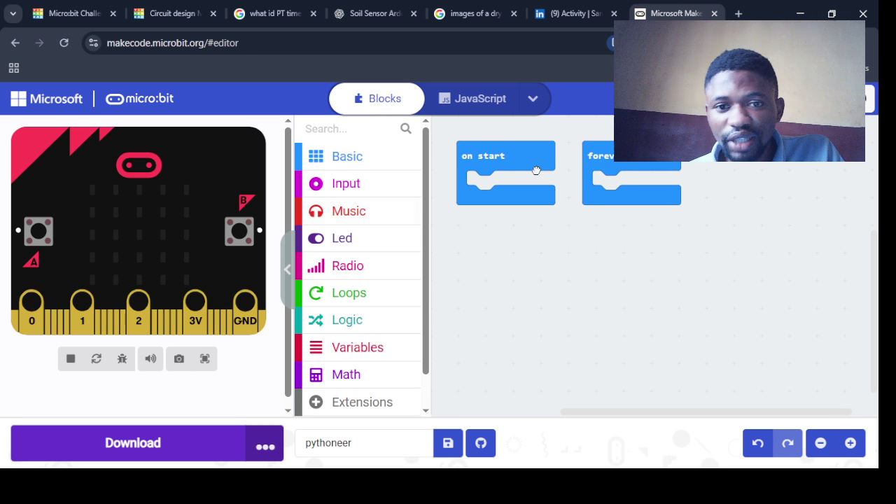
pyautogui.moveTo(536, 170); pyautogui.dragTo(543, 172)
pyautogui.moveTo(602, 160); pyautogui.dragTo(612, 160)
pyautogui.click(533, 98)
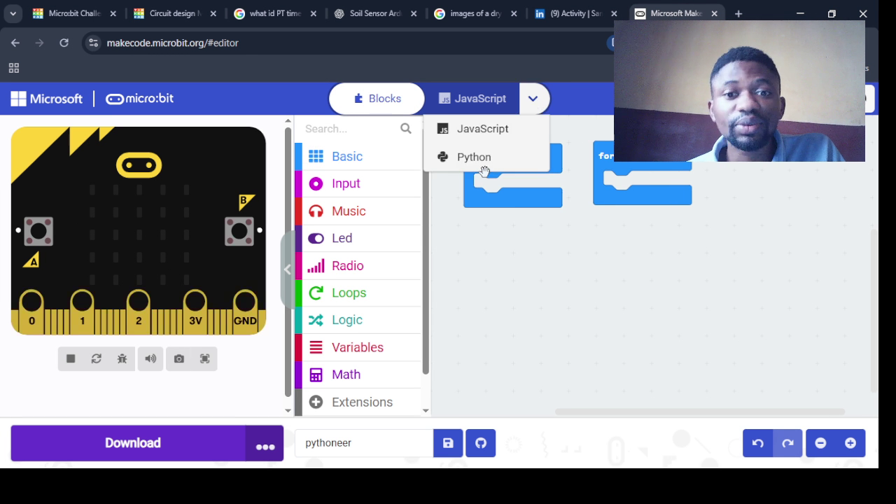
pyautogui.click(515, 215)
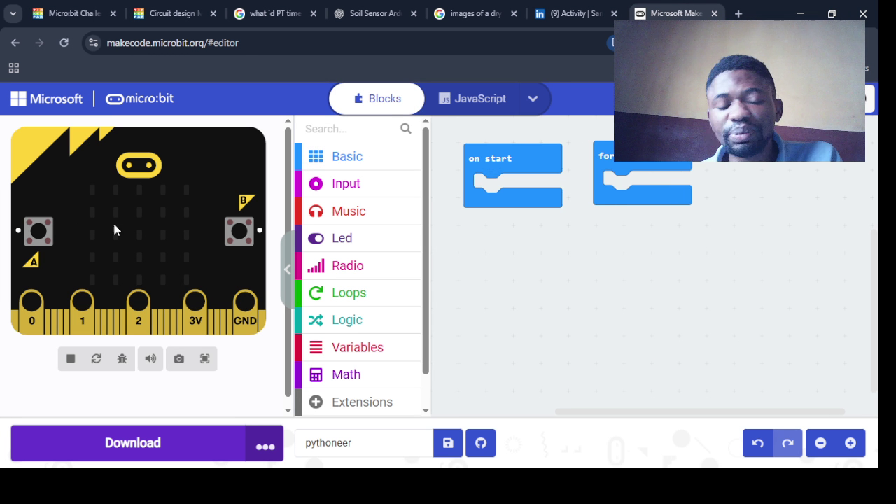
# - Rearrange the on start and forever blocks, moving forever into open workspace
pyautogui.moveTo(509, 160)
pyautogui.mouseDown()
pyautogui.moveTo(491, 157)
pyautogui.moveTo(496, 151)
pyautogui.mouseUp()
pyautogui.moveTo(640, 158)
pyautogui.mouseDown()
pyautogui.moveTo(619, 155)
pyautogui.moveTo(631, 149)
pyautogui.mouseUp()
pyautogui.moveTo(482, 155); pyautogui.dragTo(483, 161)
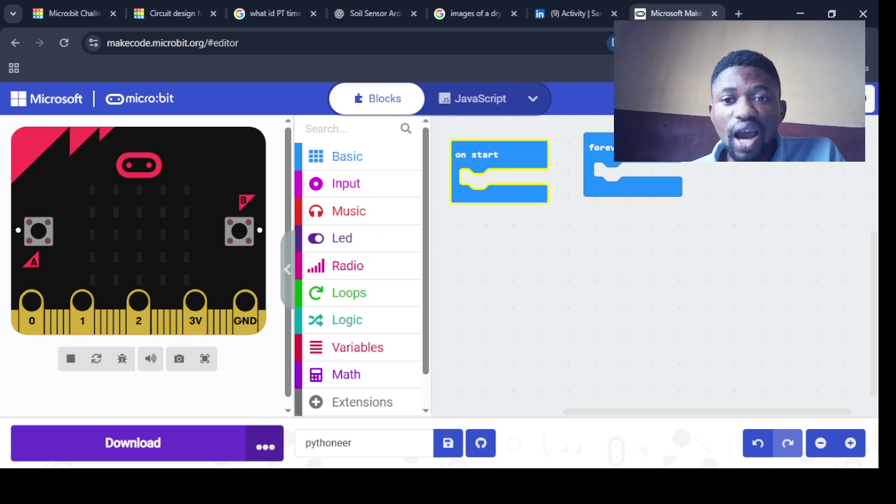
pyautogui.moveTo(643, 146); pyautogui.dragTo(662, 162)
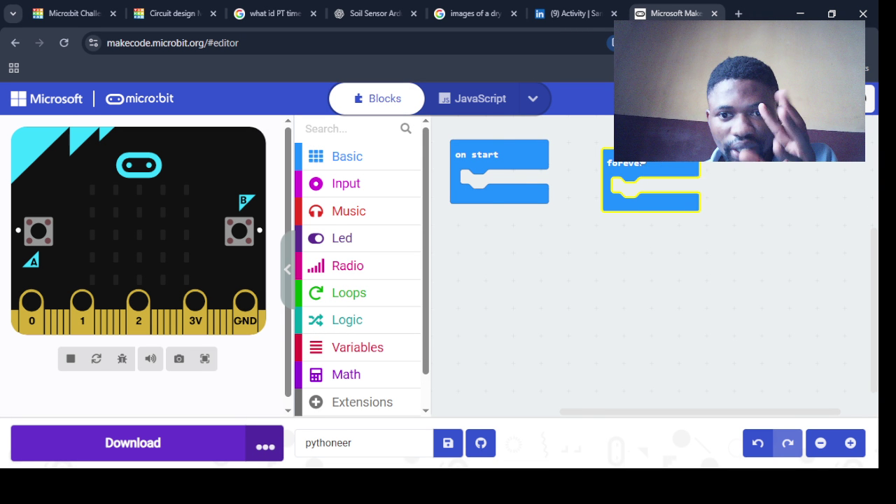
pyautogui.moveTo(630, 168); pyautogui.dragTo(638, 156)
pyautogui.moveTo(517, 156); pyautogui.dragTo(375, 192)
pyautogui.moveTo(669, 142); pyautogui.dragTo(561, 152)
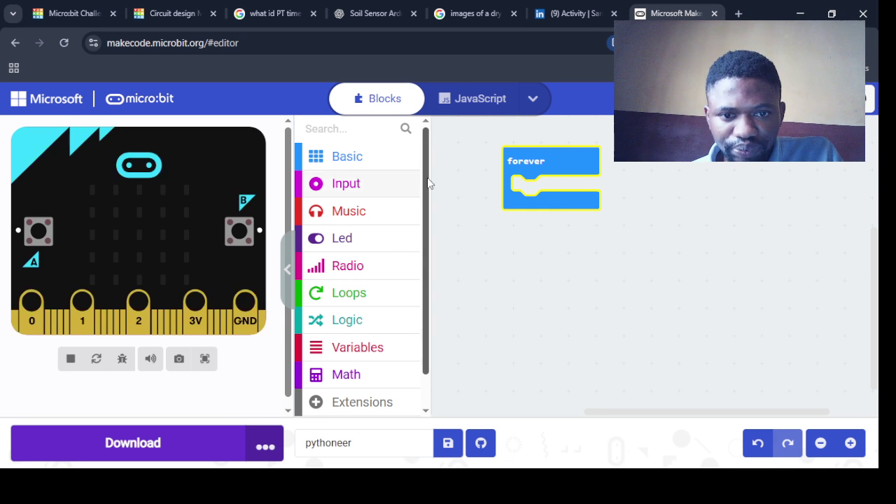
pyautogui.scroll(-1, 385, 180)
pyautogui.scroll(-2, 364, 172)
# - Add a Basic show icon block to the forever loop set to the small heart
pyautogui.click(350, 128)
pyautogui.moveTo(474, 359)
pyautogui.mouseDown()
pyautogui.moveTo(611, 228)
pyautogui.moveTo(438, 221)
pyautogui.moveTo(534, 198)
pyautogui.mouseUp()
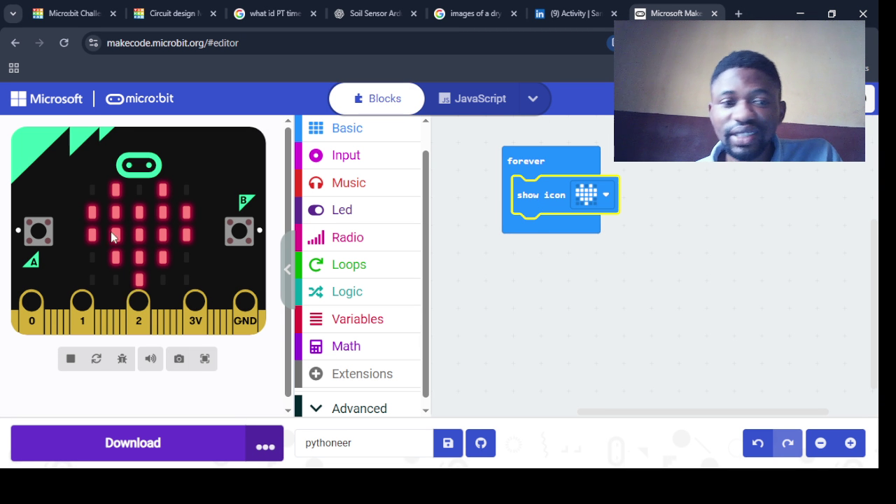
pyautogui.click(605, 195)
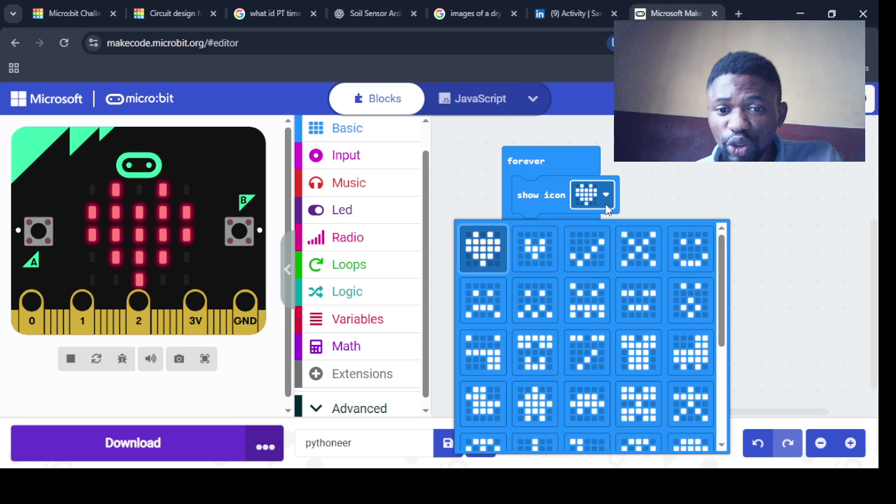
pyautogui.click(534, 253)
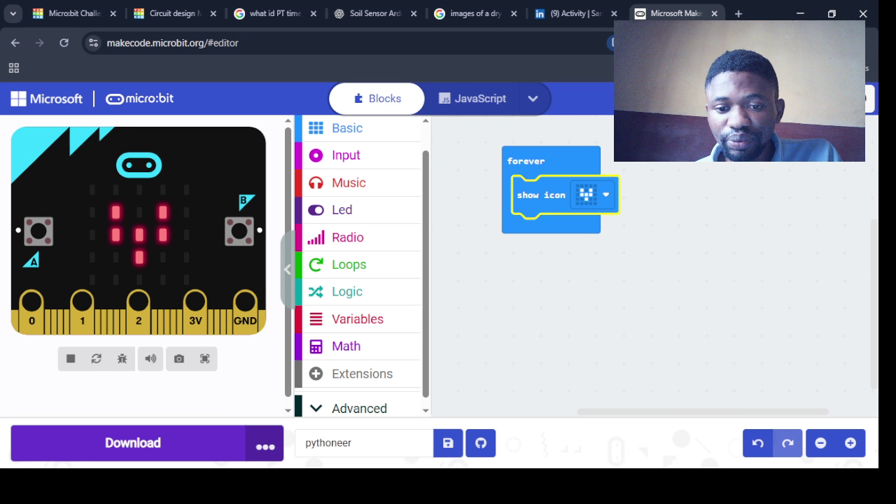
pyautogui.click(616, 165)
# - Add a pause (ms) 100 block under the show icon block
pyautogui.click(359, 165)
pyautogui.click(354, 127)
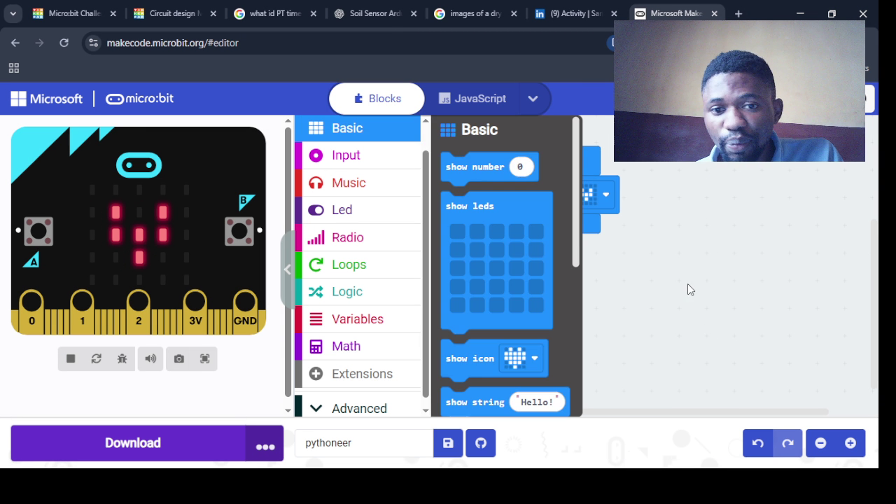
pyautogui.click(361, 135)
pyautogui.click(362, 135)
pyautogui.scroll(-3, 532, 294)
pyautogui.moveTo(471, 390)
pyautogui.mouseDown()
pyautogui.moveTo(539, 326)
pyautogui.moveTo(543, 230)
pyautogui.mouseUp()
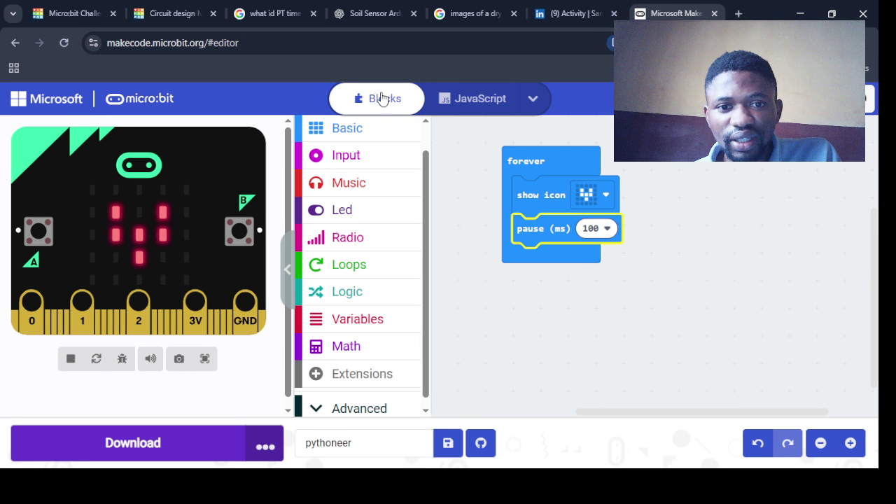
# - Add a second show icon block after the pause, set to the large heart
pyautogui.click(347, 128)
pyautogui.moveTo(476, 371); pyautogui.dragTo(548, 281)
pyautogui.click(596, 263)
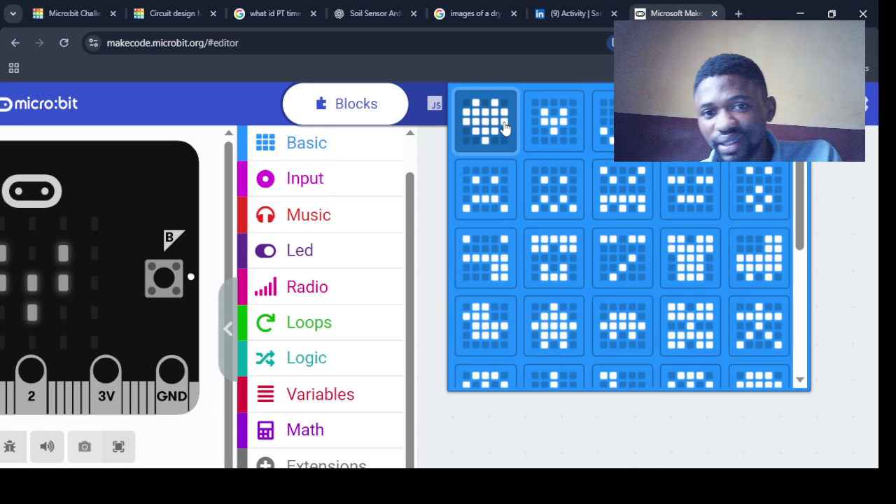
pyautogui.click(493, 125)
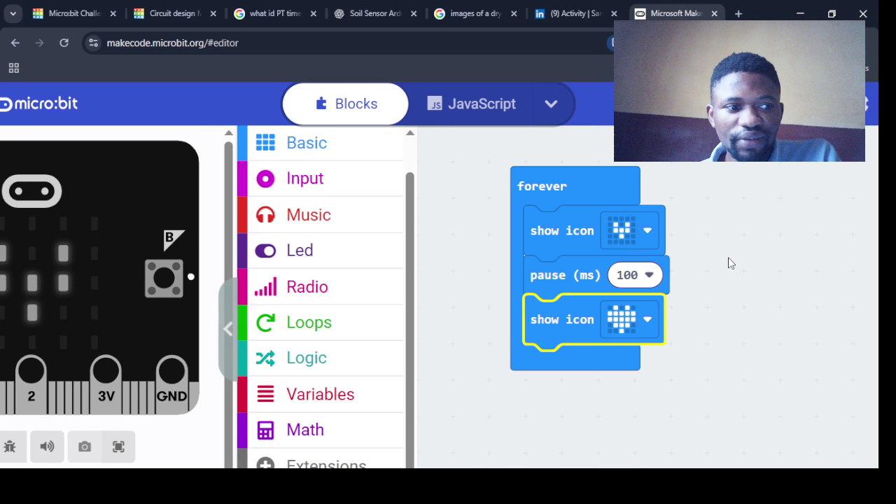
# - Run the heartbeat program in the simulator, then view it as JavaScript
pyautogui.keyDown('ctrl'); pyautogui.scroll(-1, 728, 262); pyautogui.keyUp('ctrl')
pyautogui.keyDown('ctrl'); pyautogui.scroll(-2, 476, 250); pyautogui.keyUp('ctrl')
pyautogui.keyDown('ctrl'); pyautogui.scroll(-1, 185, 183); pyautogui.keyUp('ctrl')
pyautogui.keyDown('ctrl'); pyautogui.scroll(-1, 186, 184); pyautogui.keyUp('ctrl')
pyautogui.keyDown('ctrl'); pyautogui.scroll(1, 374, 126); pyautogui.keyUp('ctrl')
pyautogui.keyDown('ctrl'); pyautogui.scroll(1, 375, 127); pyautogui.keyUp('ctrl')
pyautogui.keyDown('ctrl'); pyautogui.scroll(2, 628, 245); pyautogui.keyUp('ctrl')
pyautogui.click(527, 151)
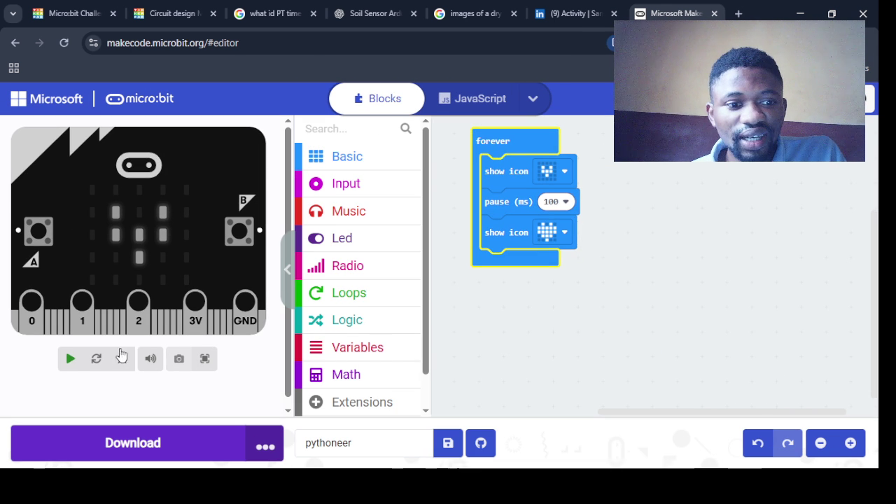
pyautogui.click(71, 358)
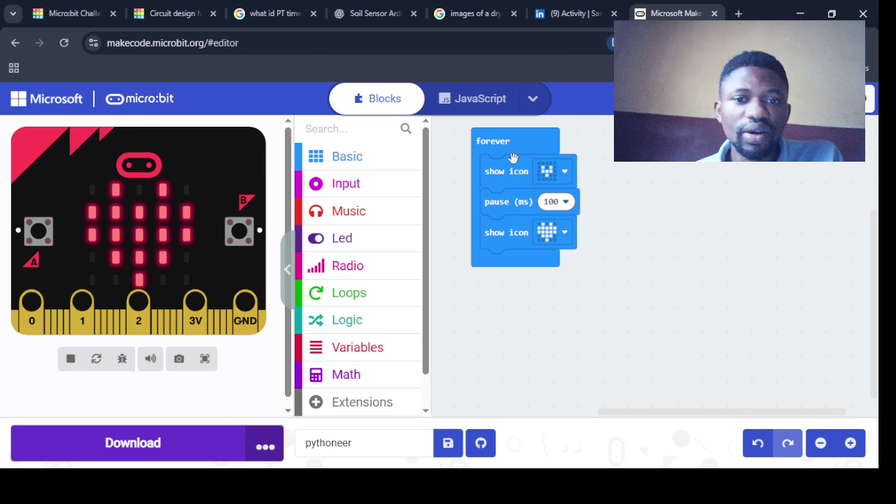
pyautogui.moveTo(513, 153); pyautogui.dragTo(507, 150)
pyautogui.click(497, 102)
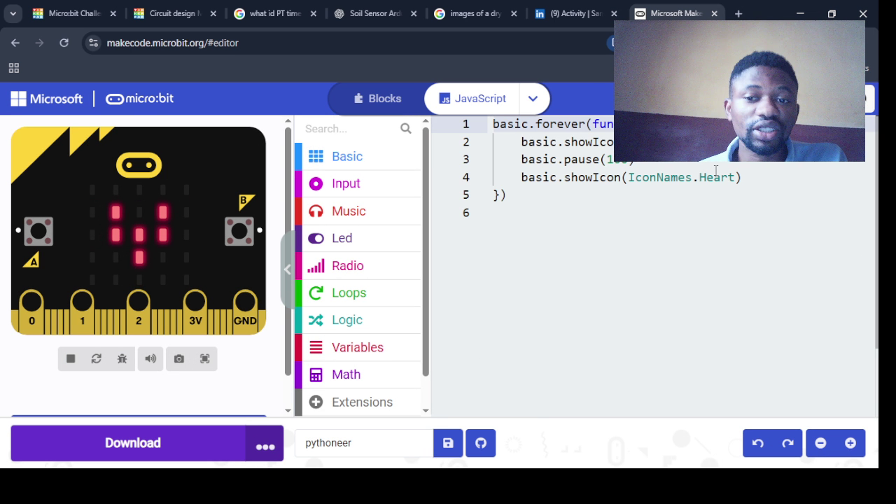
# - Switch the text language to Python to view the code, then return to Blocks
pyautogui.click(532, 99)
pyautogui.click(483, 167)
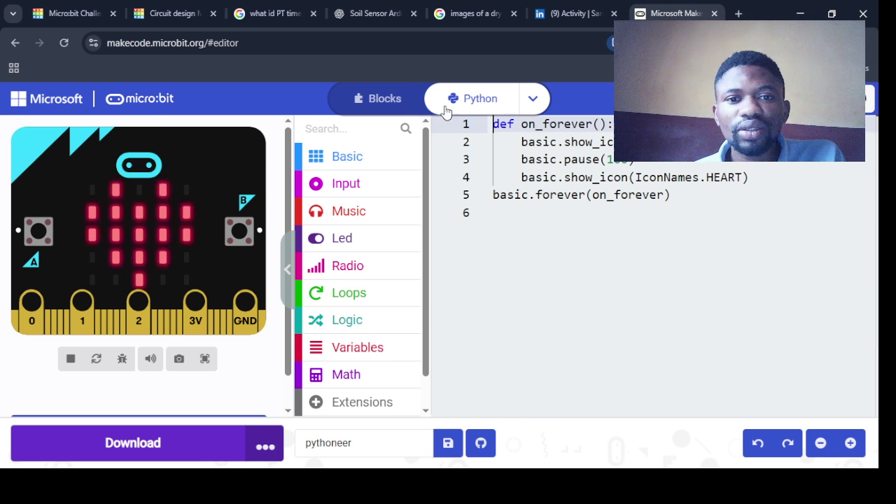
pyautogui.click(367, 99)
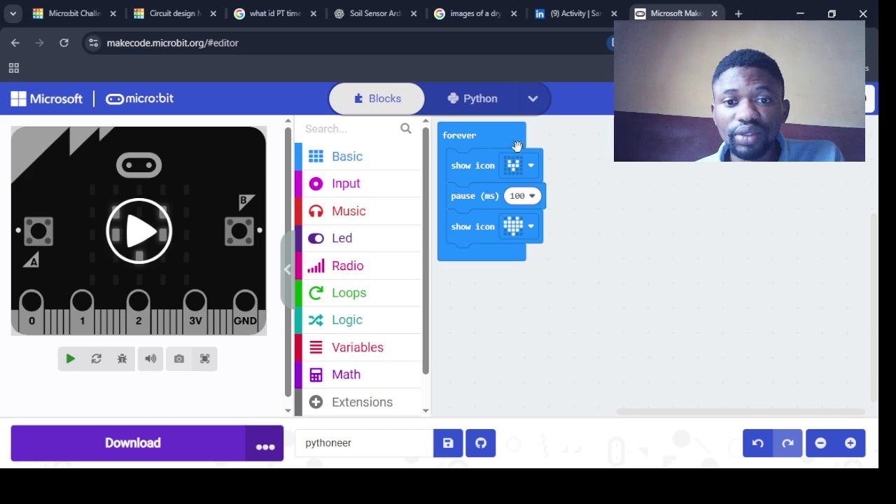
# - Nudge the forever block and let the simulator beat the small and large hearts
pyautogui.moveTo(497, 137); pyautogui.dragTo(516, 139)
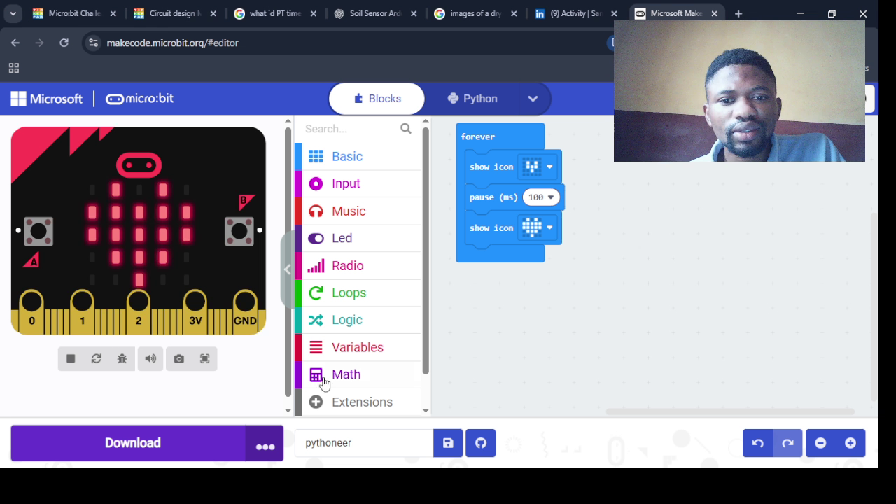
# - Nudge the forever block, then bring up the LinkedIn micro:bit plant-watering post
pyautogui.moveTo(505, 146); pyautogui.dragTo(506, 164)
pyautogui.moveTo(463, 193); pyautogui.dragTo(475, 189)
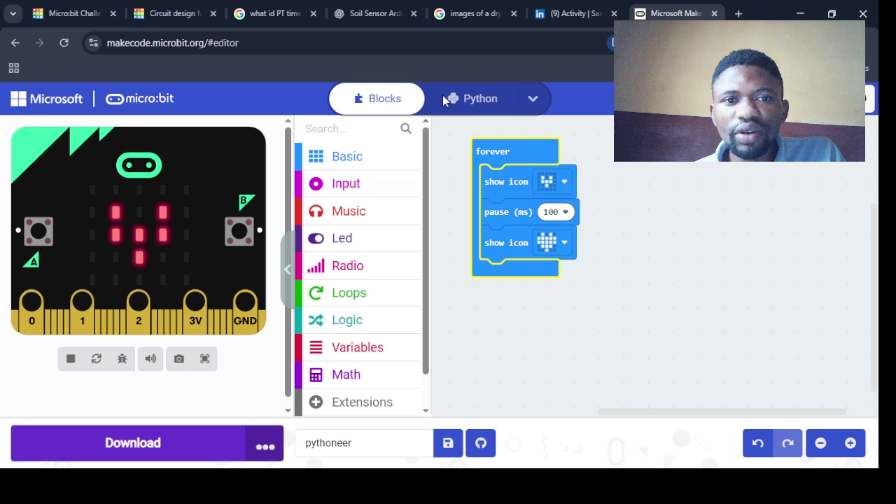
pyautogui.click(560, 12)
pyautogui.moveTo(874, 378); pyautogui.dragTo(874, 352)
pyautogui.scroll(-5, 449, 237)
# - View the plant-watering post's photo full-size, go back, then reach the Premium Company Page offer
pyautogui.click(450, 237)
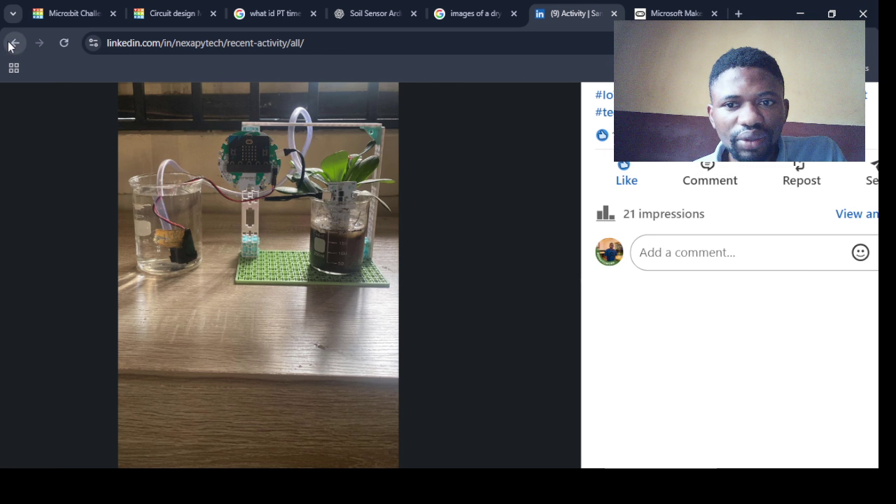
pyautogui.click(14, 43)
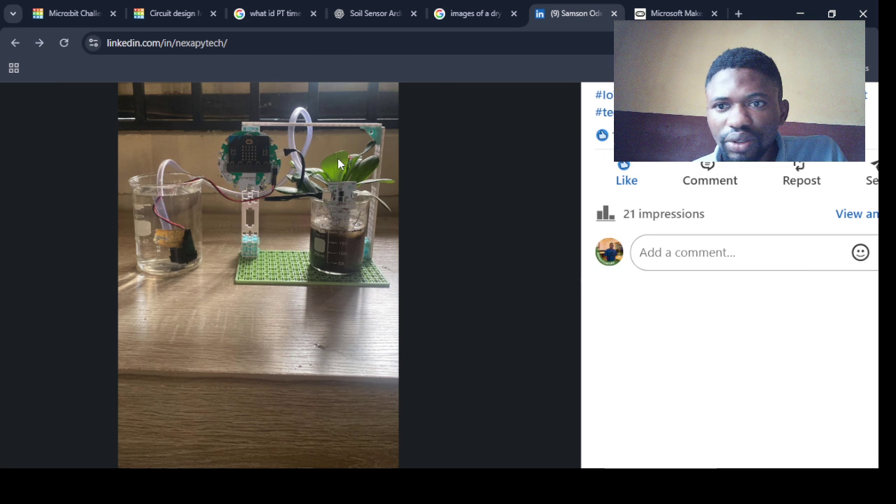
pyautogui.click(14, 44)
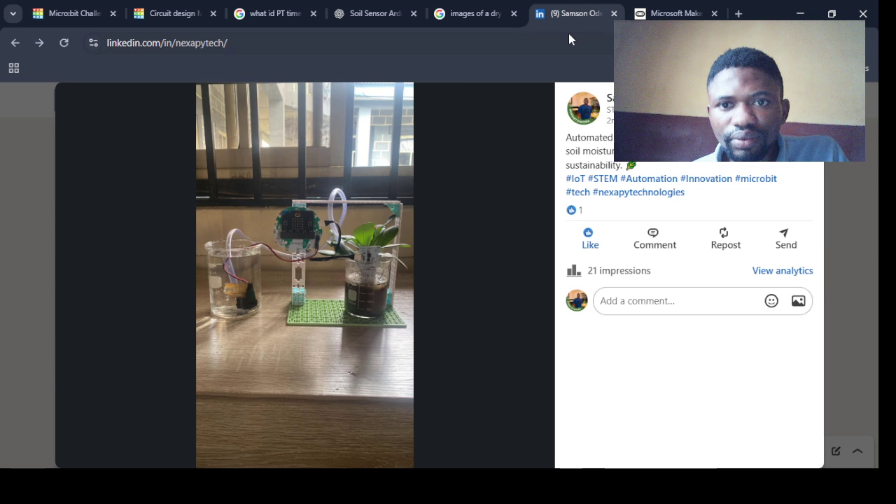
pyautogui.click(14, 43)
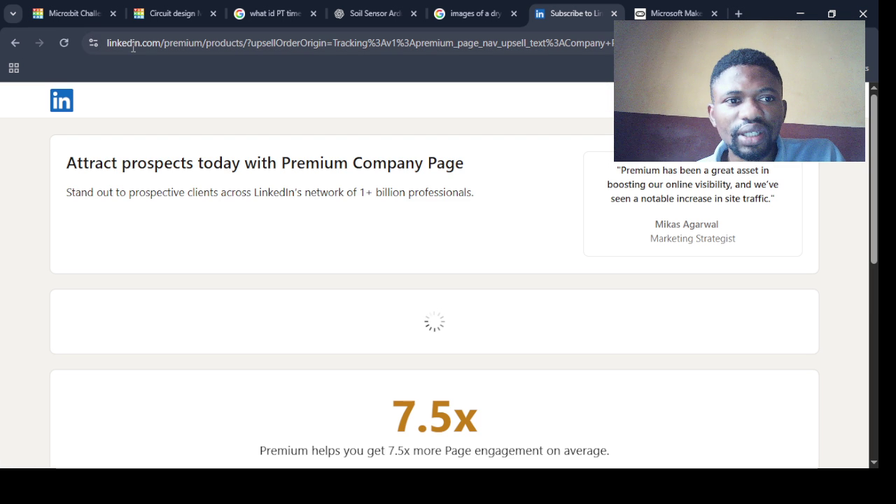
# - Replace the LinkedIn address with 'you' to load YouTube's home page in that tab
pyautogui.click(144, 46)
pyautogui.write('link')
pyautogui.press('BackSpace')
pyautogui.press('BackSpace')
pyautogui.press('BackSpace')
pyautogui.write('you')
pyautogui.press('Return')
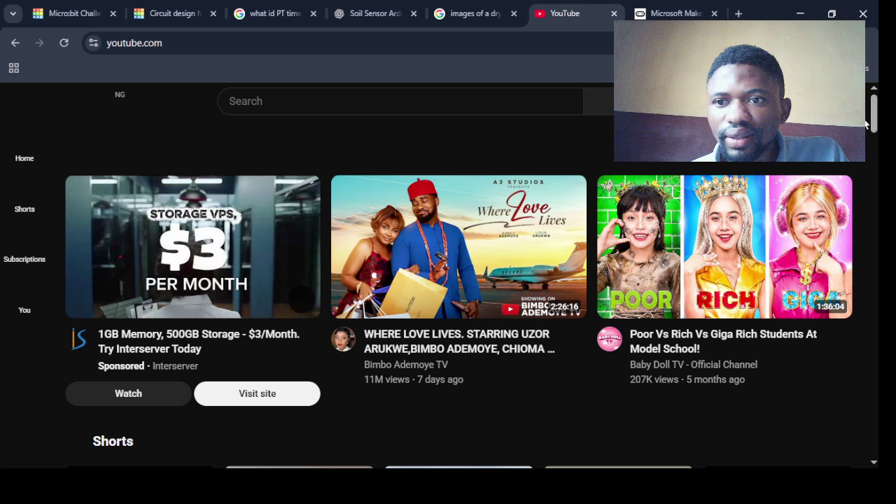
# - Open the YouTube account menu, then return to the Tinkercad Soil Moisture Detector design
pyautogui.click(850, 101)
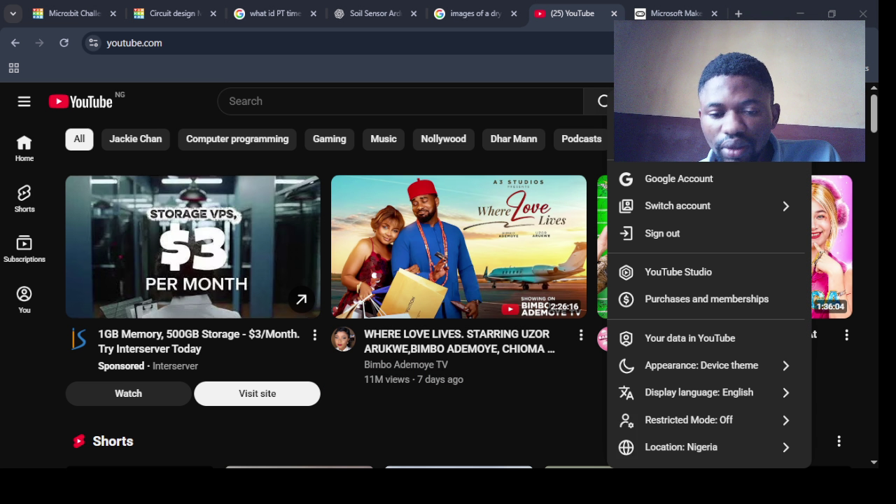
pyautogui.click(73, 14)
pyautogui.click(168, 13)
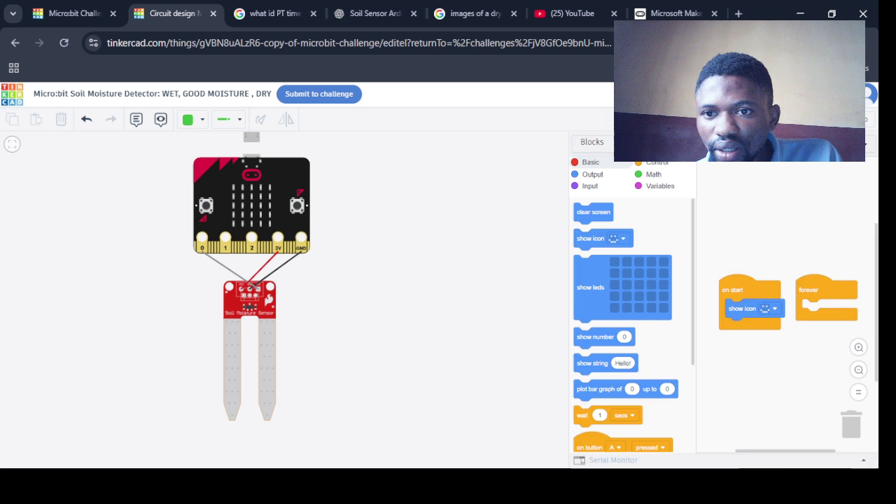
# - Search components for 'ultras' and place the HC-SR04 ultrasonic sensor beside the micro:bit
pyautogui.click(683, 119)
pyautogui.write('ultras')
pyautogui.moveTo(762, 302)
pyautogui.mouseDown()
pyautogui.moveTo(567, 285)
pyautogui.moveTo(444, 206)
pyautogui.mouseUp()
pyautogui.scroll(4, 444, 205)
pyautogui.scroll(-10, 443, 204)
pyautogui.scroll(8, 445, 209)
pyautogui.scroll(9, 445, 210)
pyautogui.scroll(-6, 444, 204)
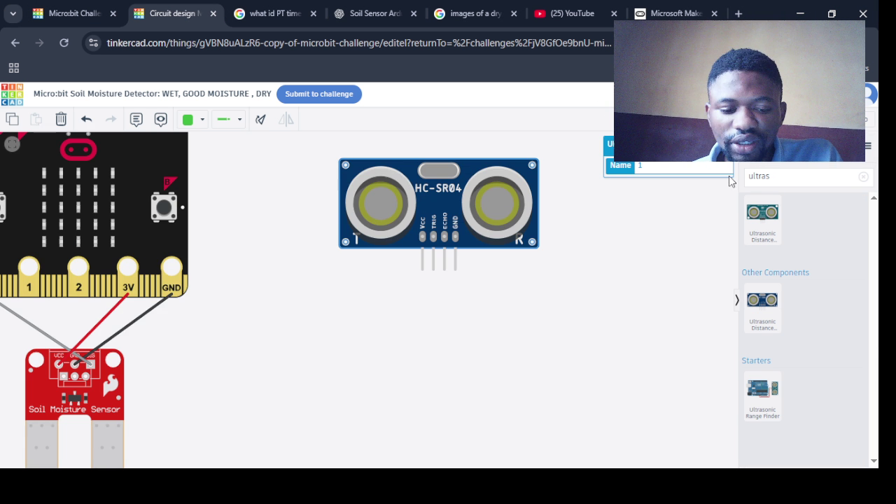
# - Search 'serv', place a Micro Servo left of the HC-SR04, then watch the dustbin Short on YouTube
pyautogui.doubleClick(759, 175)
pyautogui.write('serv')
pyautogui.moveTo(762, 213); pyautogui.dragTo(293, 273)
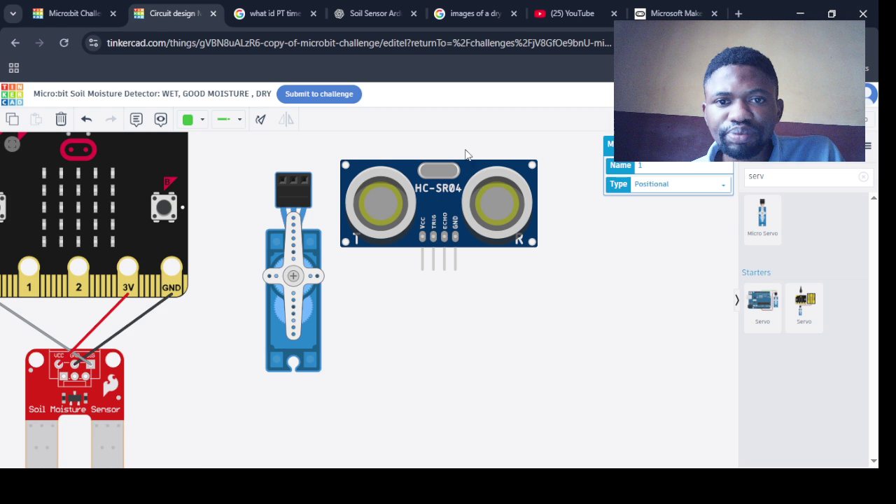
pyautogui.click(568, 13)
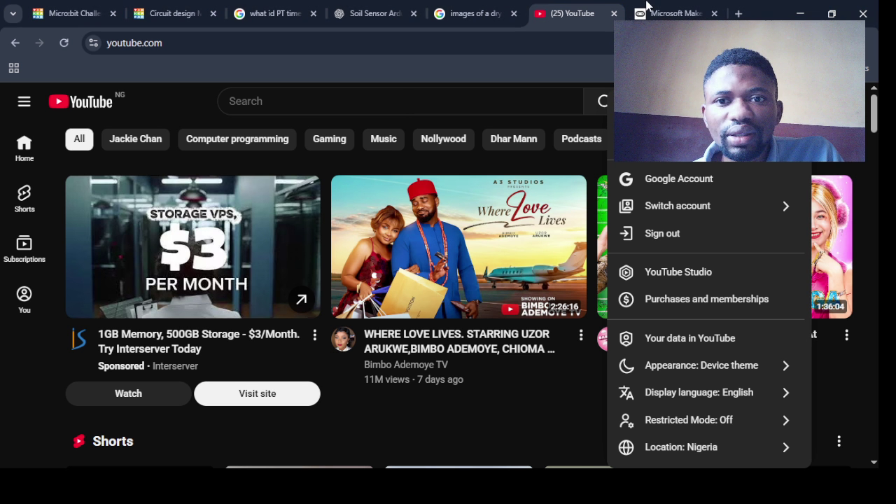
pyautogui.hotkey('ctrl', 't')
# - Paste the youtube.com/shorts link for the smart dustbin Short and load it
pyautogui.hotkey('ctrl', 'v')
pyautogui.press('Return')
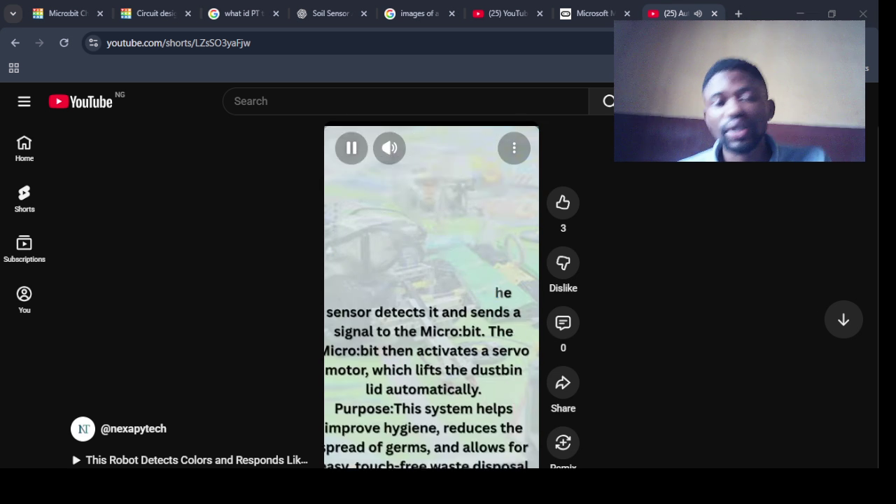
# - Enlarge and pause the dustbin Short, then switch to the Soil Sensor ChatGPT chat
pyautogui.hotkey('ctrl', '+')
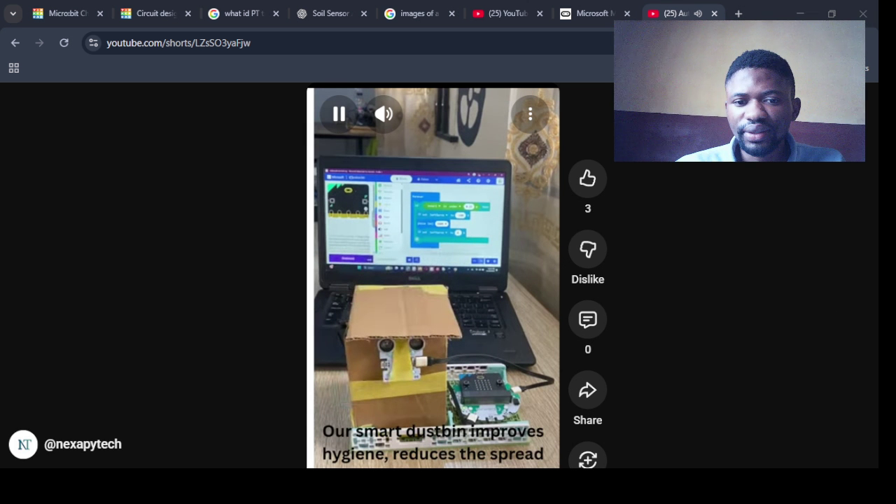
pyautogui.press('space')
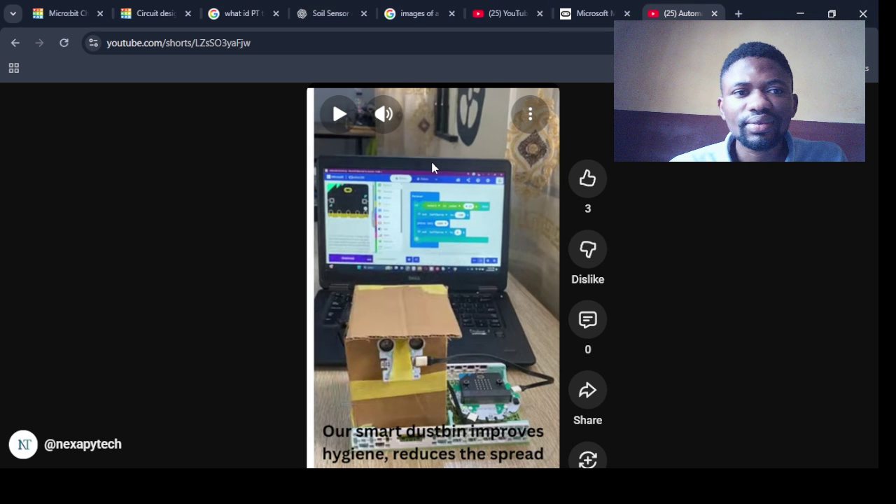
pyautogui.click(329, 13)
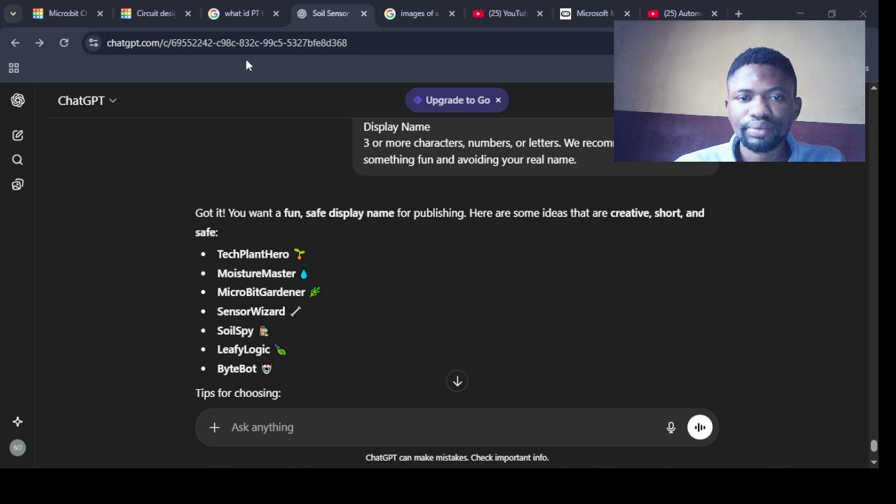
# - Pass through the YouTube tab to the Tinkercad Micro:bit Challenge submission confirmation
pyautogui.click(499, 13)
pyautogui.click(63, 13)
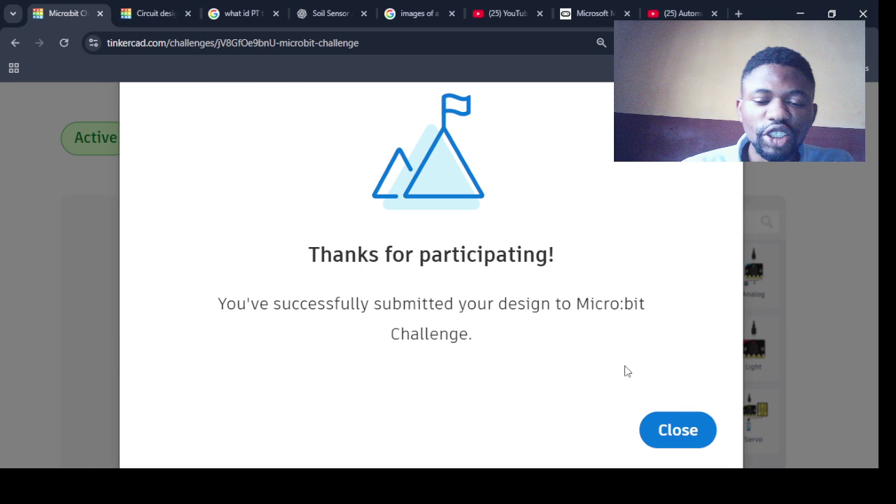
# - Close the submission confirmation and go back to the list of all challenges
pyautogui.click(677, 431)
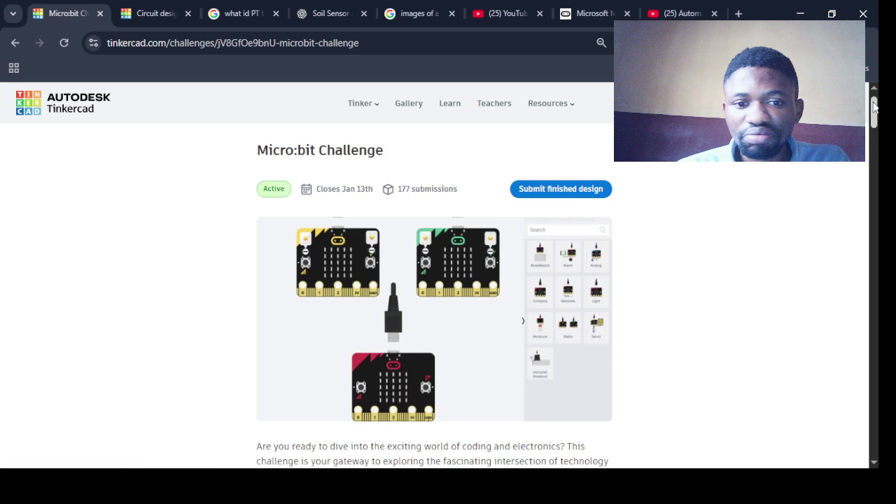
pyautogui.moveTo(873, 105)
pyautogui.mouseDown()
pyautogui.moveTo(873, 121)
pyautogui.moveTo(874, 98)
pyautogui.mouseUp()
pyautogui.click(273, 146)
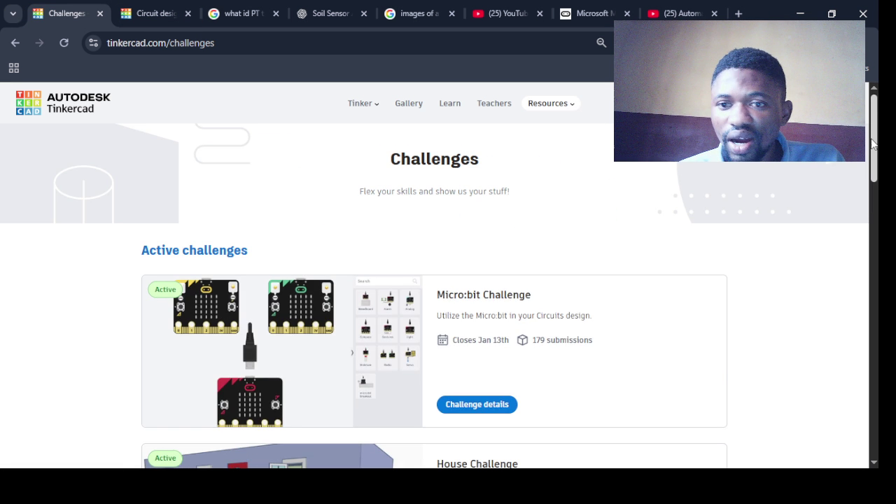
pyautogui.moveTo(873, 144)
pyautogui.mouseDown()
pyautogui.moveTo(873, 231)
pyautogui.moveTo(874, 105)
pyautogui.mouseUp()
# - Check the circuit design, return to the Micro:bit Challenge and open the 'lucky curcuit wheel' submission
pyautogui.click(150, 13)
pyautogui.click(14, 43)
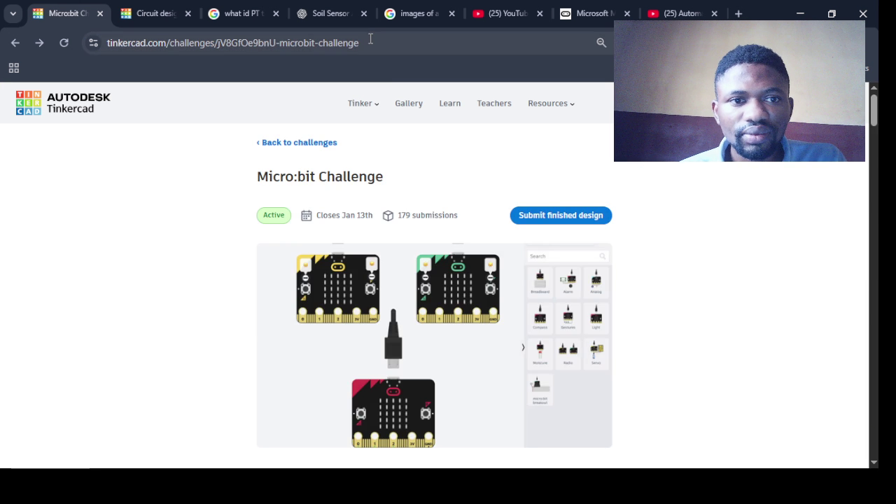
pyautogui.moveTo(370, 42); pyautogui.dragTo(376, 42)
pyautogui.moveTo(873, 109); pyautogui.dragTo(874, 203)
pyautogui.scroll(-1, 703, 183)
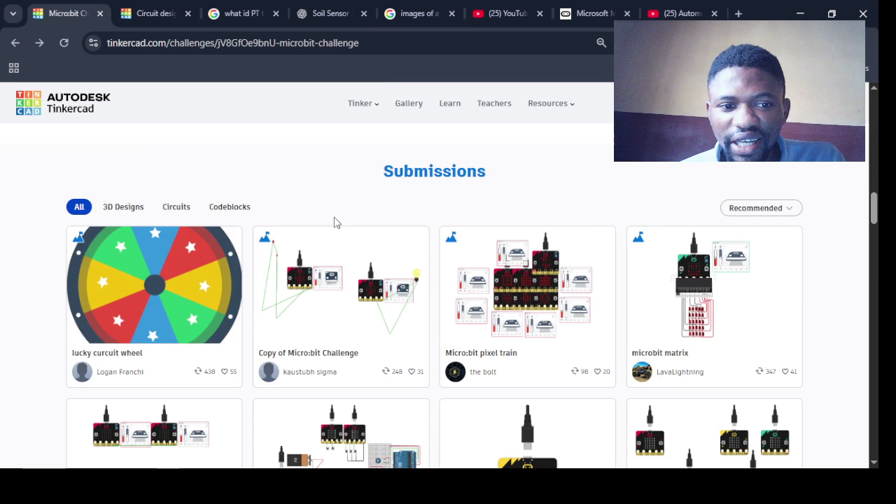
pyautogui.click(179, 352)
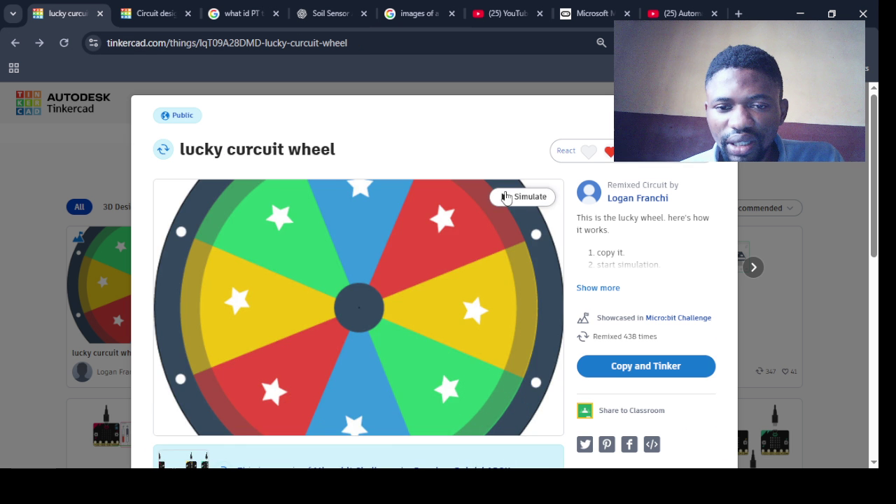
pyautogui.click(522, 196)
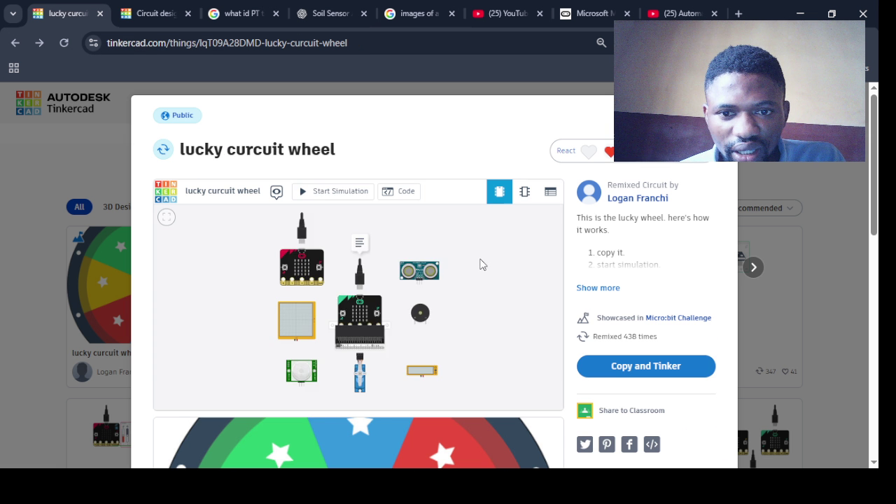
pyautogui.scroll(-2, 365, 241)
pyautogui.scroll(-2, 364, 236)
pyautogui.click(322, 199)
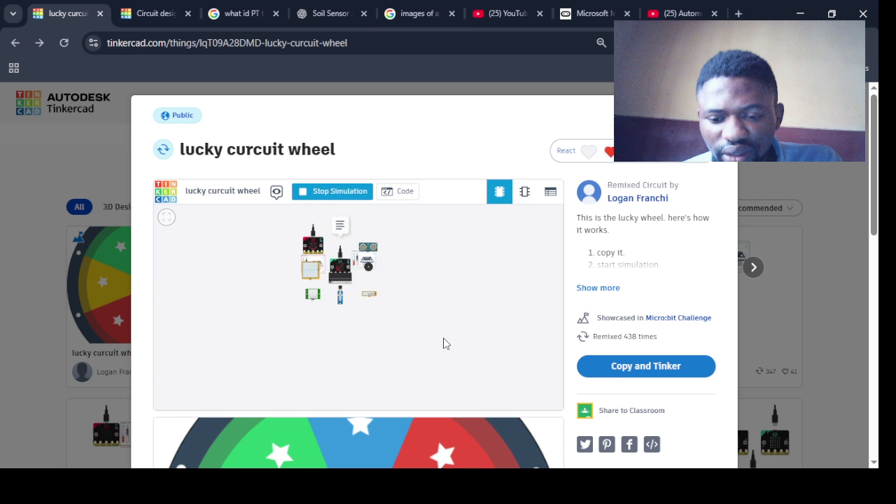
pyautogui.hotkey('ctrl', '-')
pyautogui.hotkey('ctrl', '-')
pyautogui.hotkey('ctrl', '-')
pyautogui.hotkey('ctrl', '-')
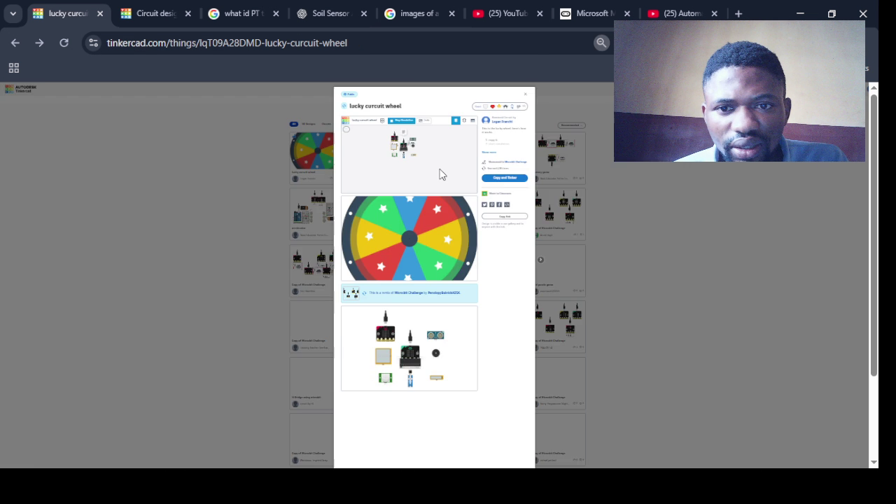
pyautogui.hotkey('ctrl', '+')
pyautogui.hotkey('ctrl', '+')
pyautogui.hotkey('ctrl', '+')
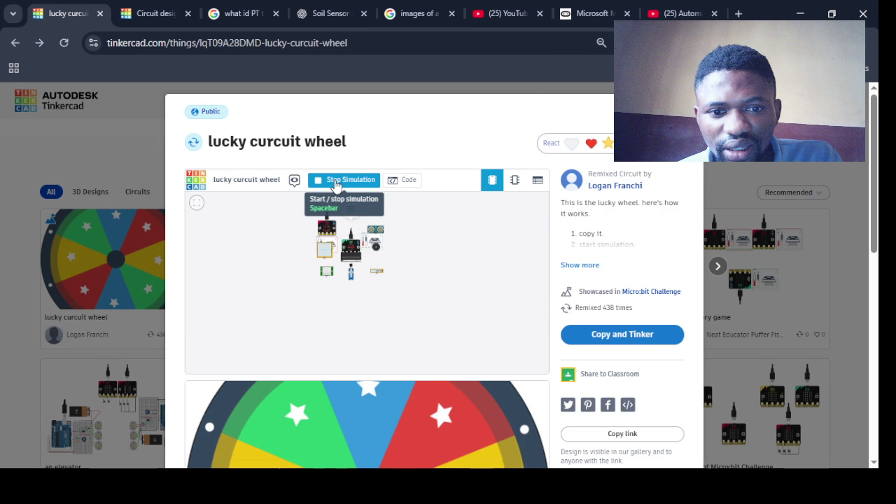
pyautogui.click(336, 184)
pyautogui.press('Escape')
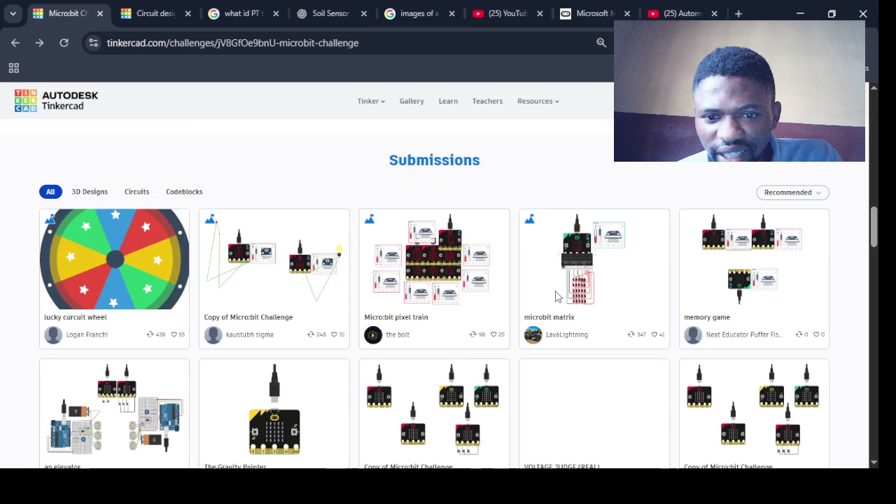
pyautogui.moveTo(874, 224); pyautogui.dragTo(874, 292)
# - Page forward through the Micro:bit Challenge submissions to page 3
pyautogui.scroll(-3, 867, 207)
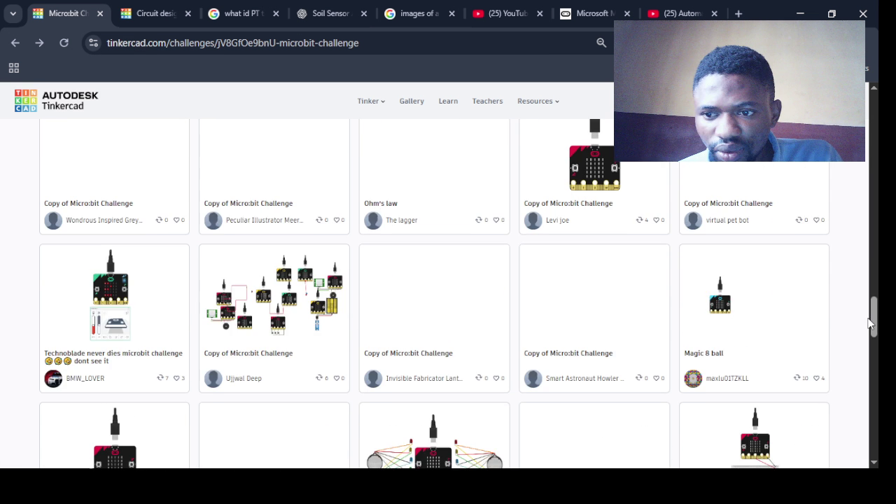
pyautogui.moveTo(872, 321); pyautogui.dragTo(873, 401)
pyautogui.scroll(-1, 488, 414)
pyautogui.click(494, 360)
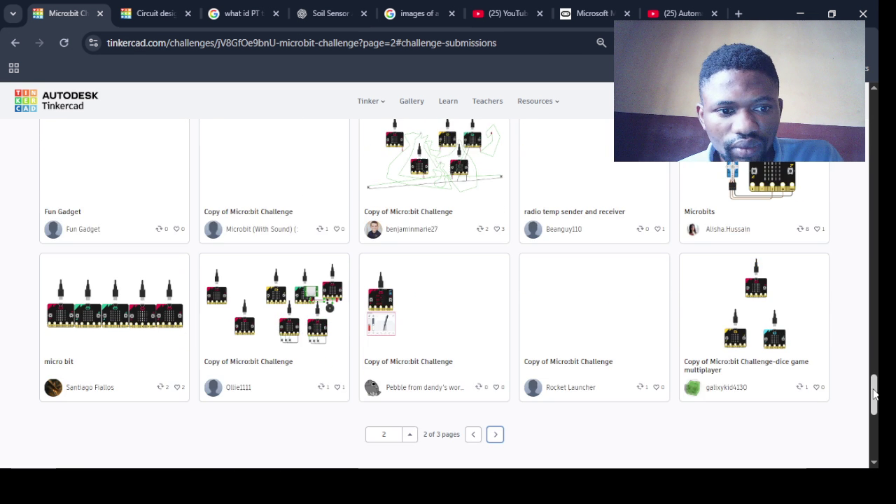
pyautogui.moveTo(873, 403)
pyautogui.mouseDown()
pyautogui.moveTo(863, 221)
pyautogui.moveTo(874, 274)
pyautogui.moveTo(874, 403)
pyautogui.mouseUp()
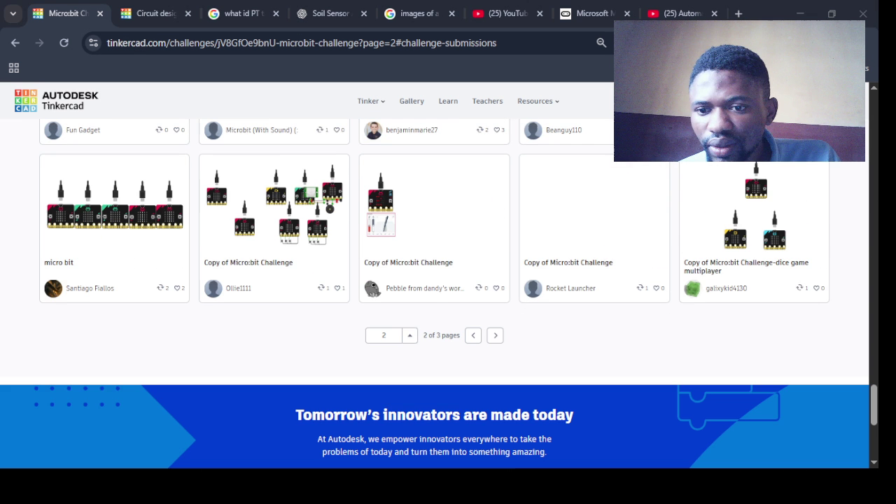
pyautogui.click(495, 335)
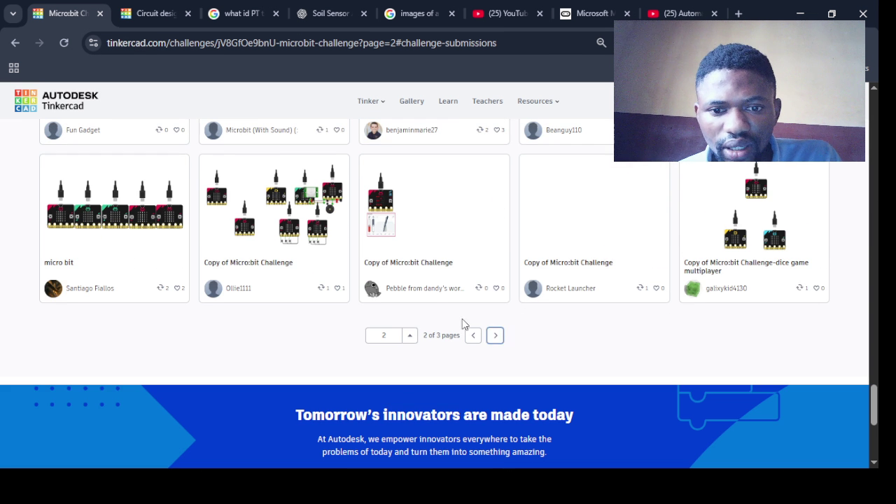
pyautogui.click(495, 337)
# - Scroll through the third page of submissions and back up to the overview
pyautogui.moveTo(873, 406); pyautogui.dragTo(865, 236)
pyautogui.scroll(1, 865, 236)
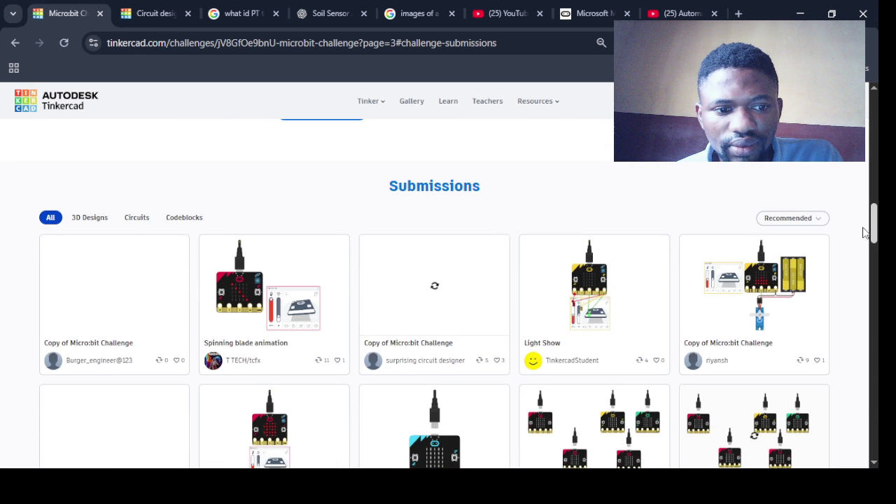
pyautogui.moveTo(865, 233); pyautogui.dragTo(872, 272)
pyautogui.scroll(-2, 448, 280)
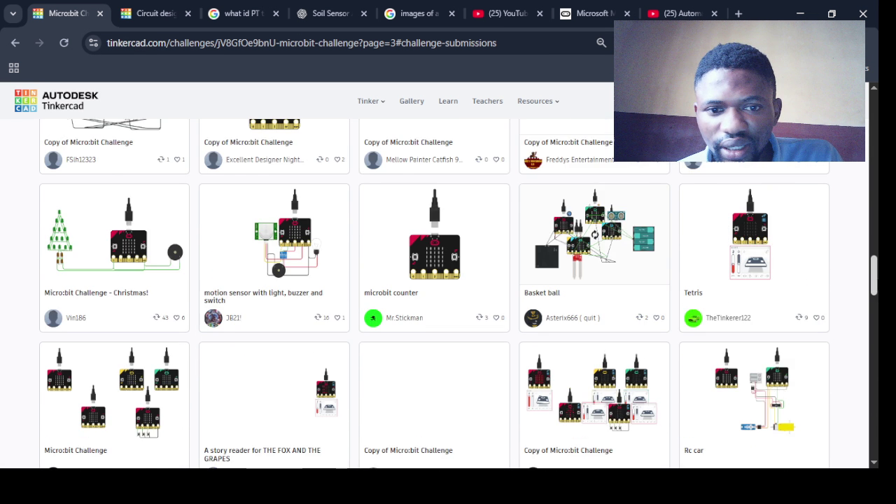
pyautogui.scroll(-2, 448, 280)
pyautogui.scroll(-4, 448, 280)
pyautogui.scroll(-1, 447, 280)
pyautogui.scroll(-2, 448, 294)
pyautogui.scroll(-5, 458, 294)
pyautogui.scroll(-5, 448, 293)
pyautogui.scroll(1, 447, 294)
pyautogui.scroll(15, 545, 131)
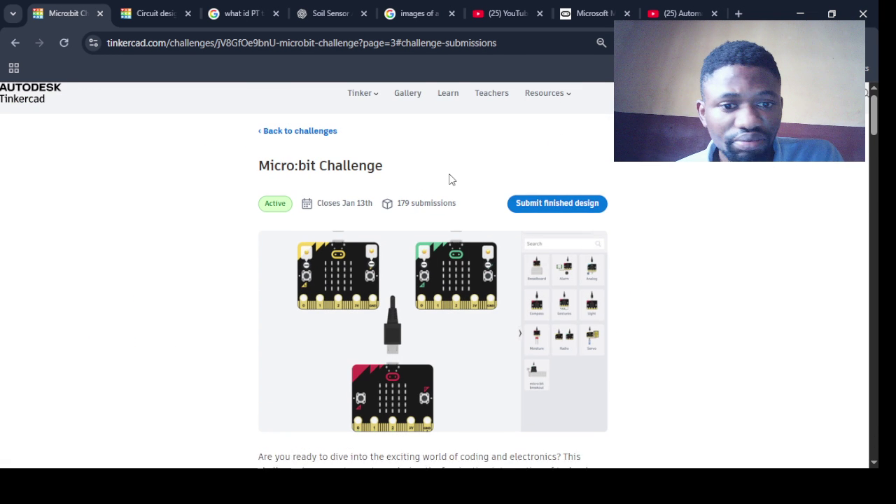
# - Go back from the rules page to all challenges and open the Micro:bit Challenge details
pyautogui.keyDown('ctrl'); pyautogui.scroll(1, 451, 180); pyautogui.keyUp('ctrl')
pyautogui.scroll(-4, 874, 142)
pyautogui.moveTo(874, 142); pyautogui.dragTo(874, 201)
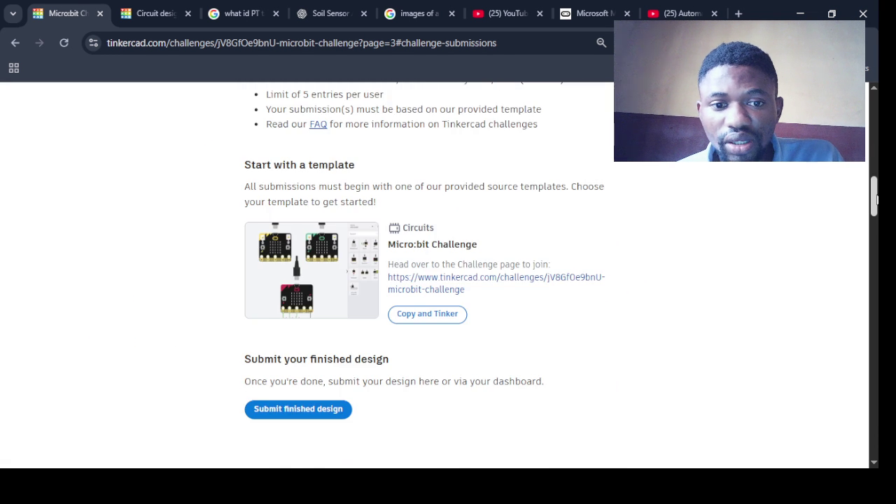
pyautogui.moveTo(875, 201); pyautogui.dragTo(875, 184)
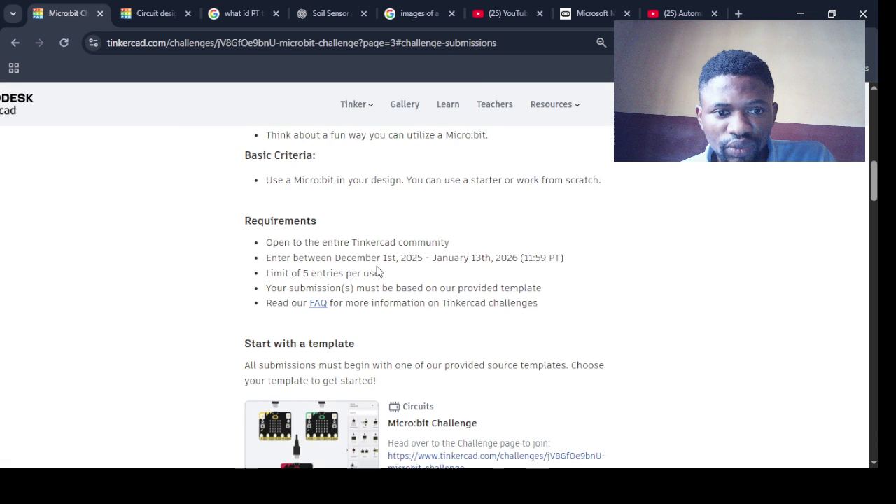
pyautogui.keyDown('ctrl'); pyautogui.scroll(3, 378, 271); pyautogui.keyUp('ctrl')
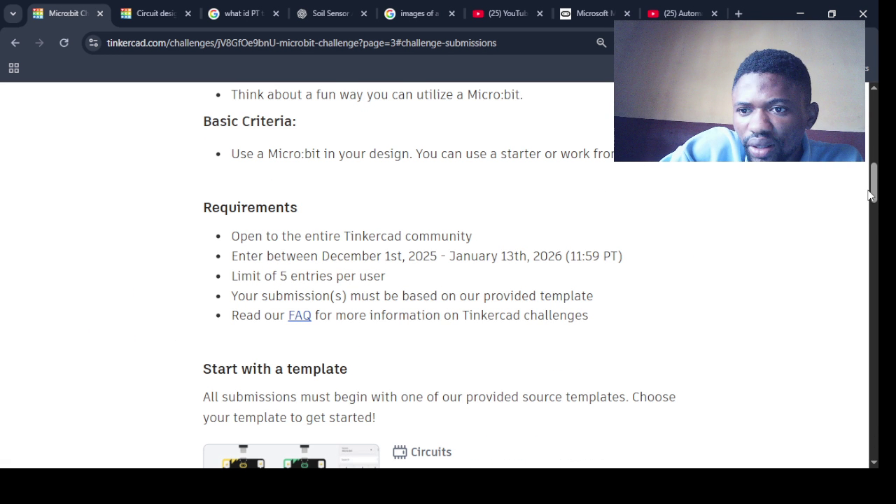
pyautogui.moveTo(870, 194); pyautogui.dragTo(869, 121)
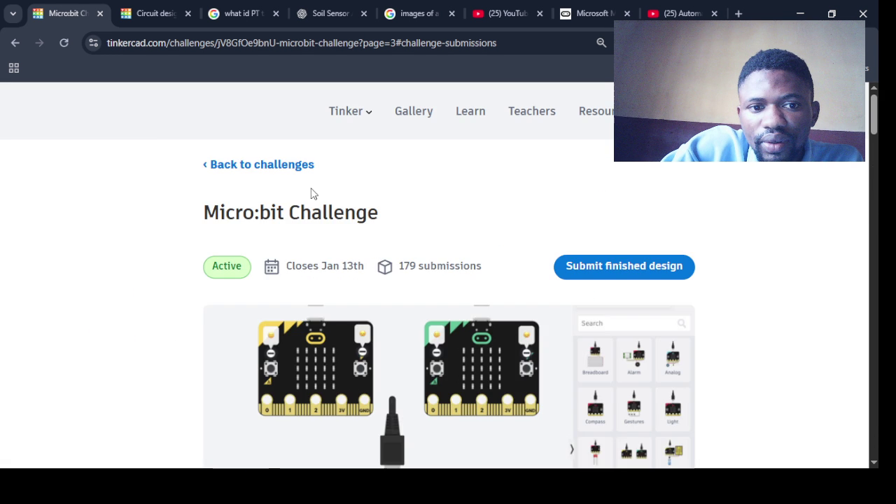
pyautogui.click(255, 166)
pyautogui.scroll(-3, 255, 170)
pyautogui.scroll(-1, 255, 170)
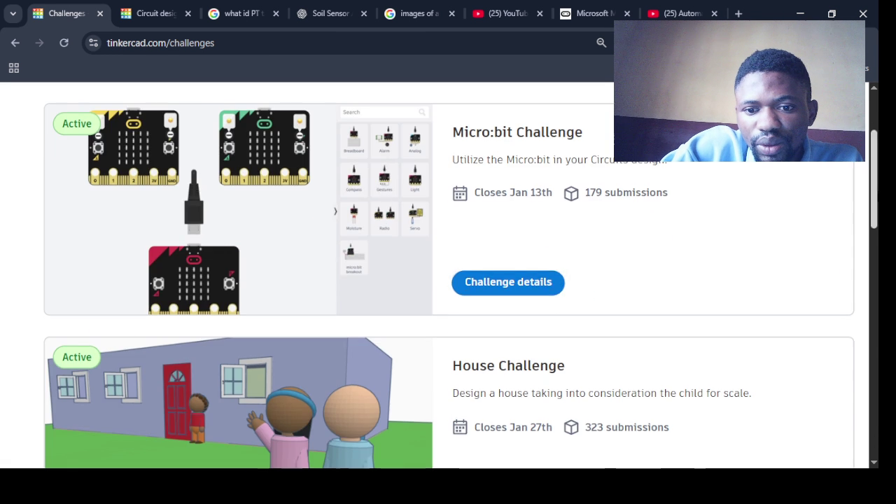
pyautogui.click(506, 288)
# - Make an editable copy of the challenge template and move the top-middle micro:bit left
pyautogui.moveTo(874, 175)
pyautogui.mouseDown()
pyautogui.moveTo(874, 236)
pyautogui.moveTo(872, 187)
pyautogui.moveTo(873, 219)
pyautogui.mouseUp()
pyautogui.click(434, 296)
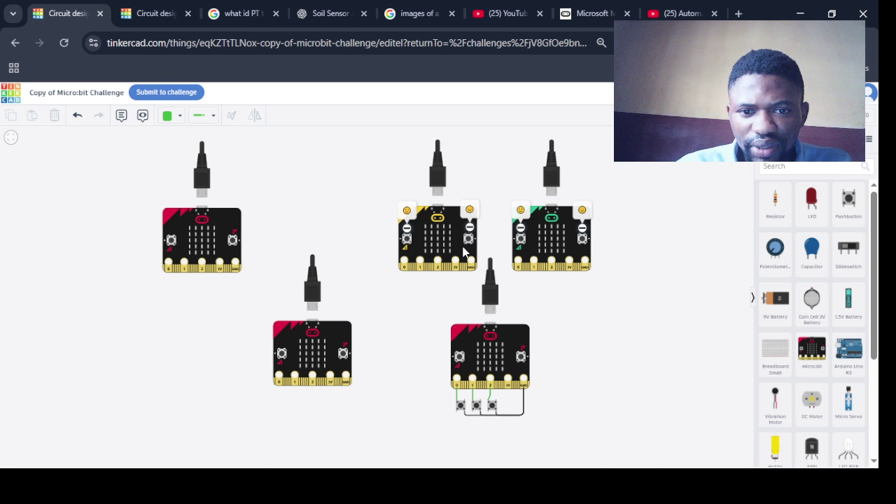
pyautogui.moveTo(463, 252); pyautogui.dragTo(359, 231)
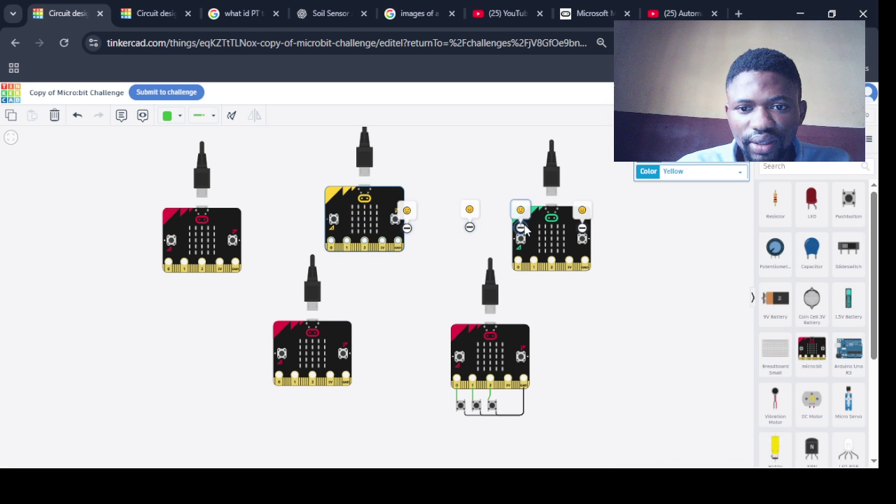
# - Delete the right-hand micro:bit and its leftover parts
pyautogui.click(524, 265)
pyautogui.click(54, 115)
pyautogui.click(502, 163)
pyautogui.click(522, 235)
pyautogui.press('Delete')
pyautogui.click(580, 227)
pyautogui.click(54, 116)
pyautogui.click(469, 223)
pyautogui.press('Delete')
# - Delete the bottom-right and top-middle micro:bits, then move the remaining top board right
pyautogui.click(492, 357)
pyautogui.click(54, 116)
pyautogui.press('Escape')
pyautogui.press('Delete')
pyautogui.click(332, 212)
pyautogui.press('Delete')
pyautogui.press('Return')
pyautogui.moveTo(197, 241); pyautogui.dragTo(392, 244)
pyautogui.click(336, 273)
# - Delete the lower micro:bit and the two leftover pushbuttons
pyautogui.click(280, 350)
pyautogui.click(60, 119)
pyautogui.click(504, 167)
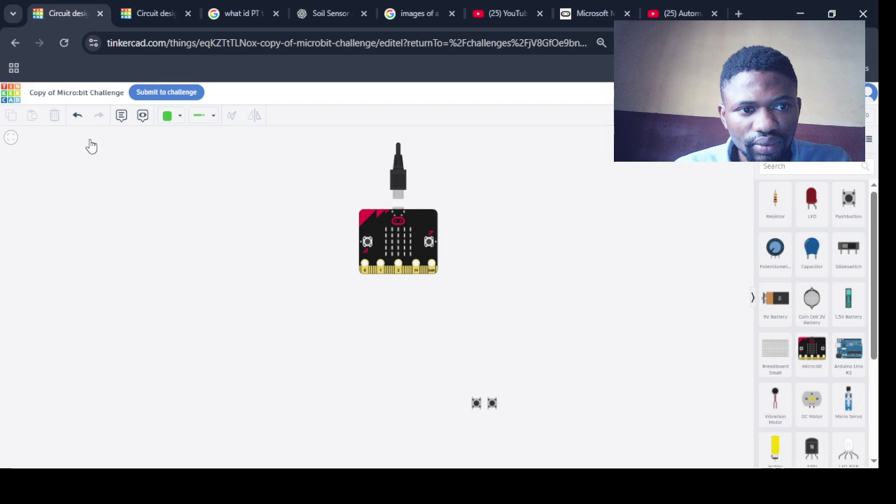
pyautogui.click(484, 402)
pyautogui.press('Delete')
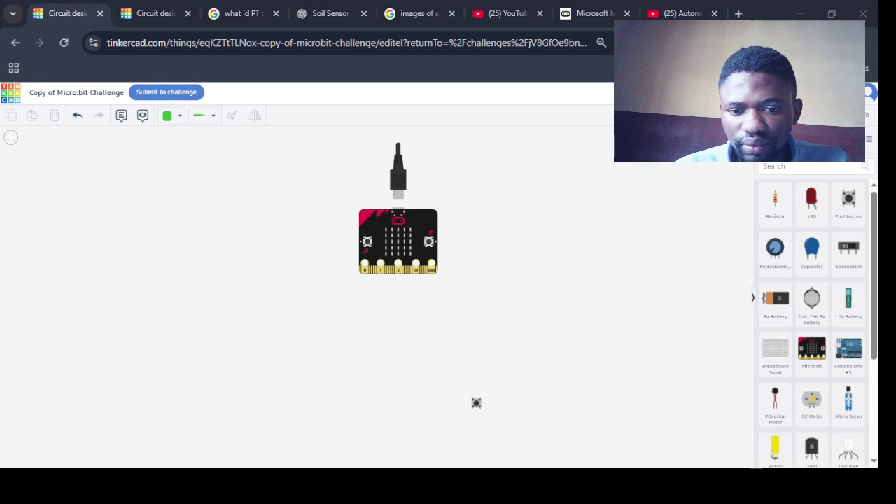
pyautogui.click(477, 403)
pyautogui.click(56, 116)
pyautogui.scroll(5, 330, 242)
pyautogui.scroll(5, 330, 242)
pyautogui.scroll(-5, 329, 242)
# - Move the micro:bit up-left and add a red LED with a resistor below it
pyautogui.moveTo(405, 229); pyautogui.dragTo(347, 209)
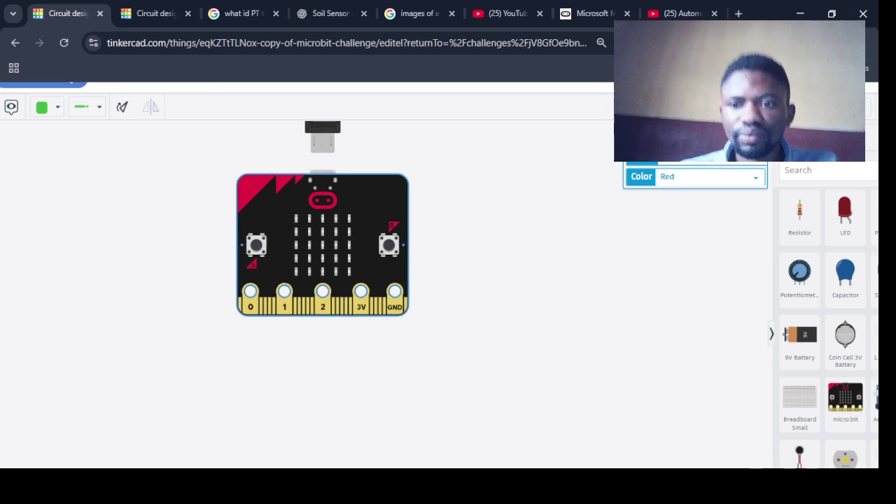
pyautogui.click(762, 271)
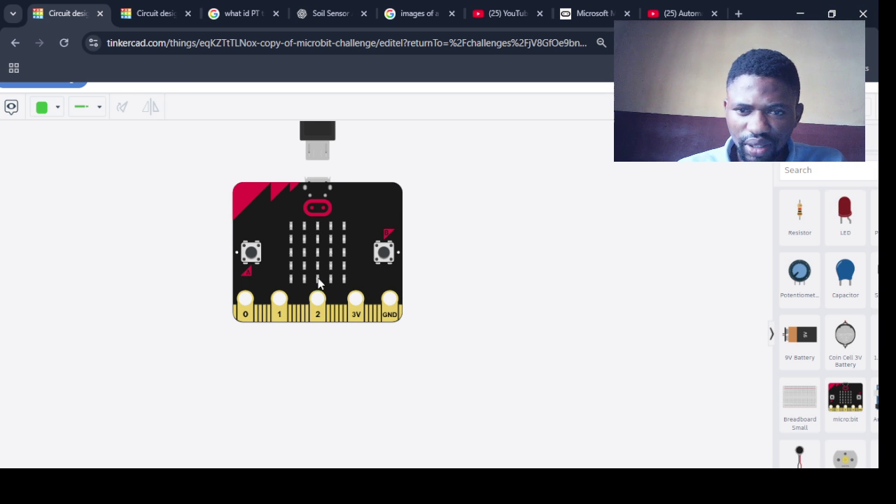
pyautogui.moveTo(844, 210)
pyautogui.mouseDown()
pyautogui.moveTo(521, 220)
pyautogui.moveTo(497, 252)
pyautogui.moveTo(493, 220)
pyautogui.moveTo(503, 217)
pyautogui.mouseUp()
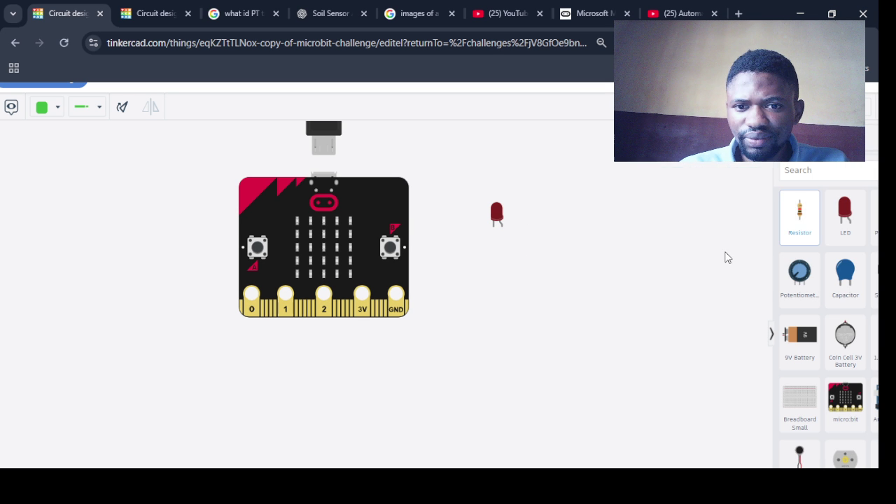
pyautogui.moveTo(800, 212); pyautogui.dragTo(487, 291)
pyautogui.click(500, 224)
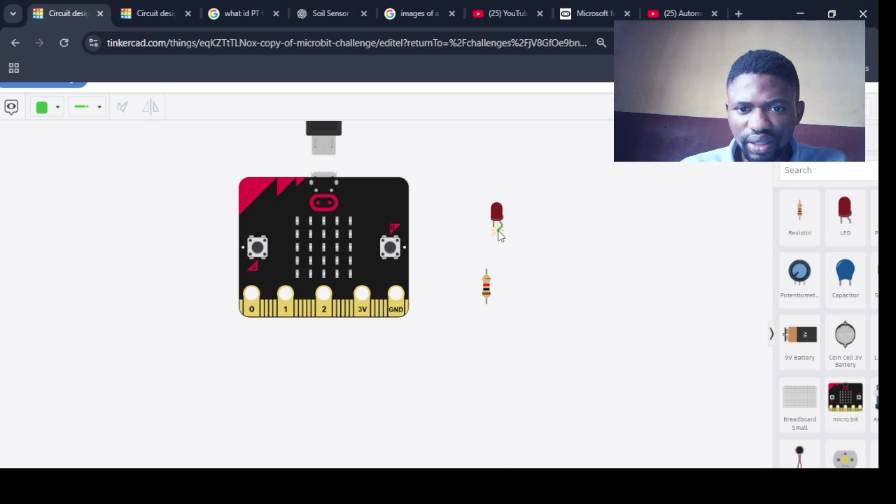
pyautogui.press('Escape')
pyautogui.moveTo(493, 213); pyautogui.dragTo(503, 190)
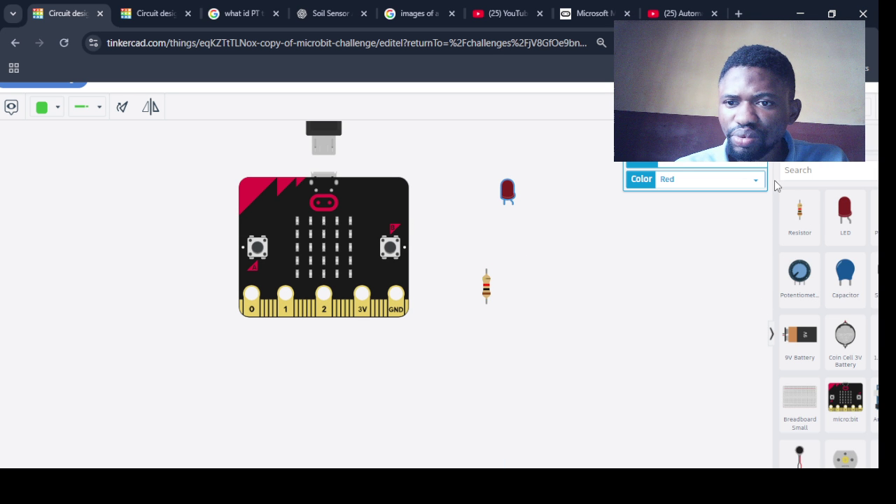
# - Select the parts search text and try, then cancel, a wire from the LED anode
pyautogui.doubleClick(799, 170)
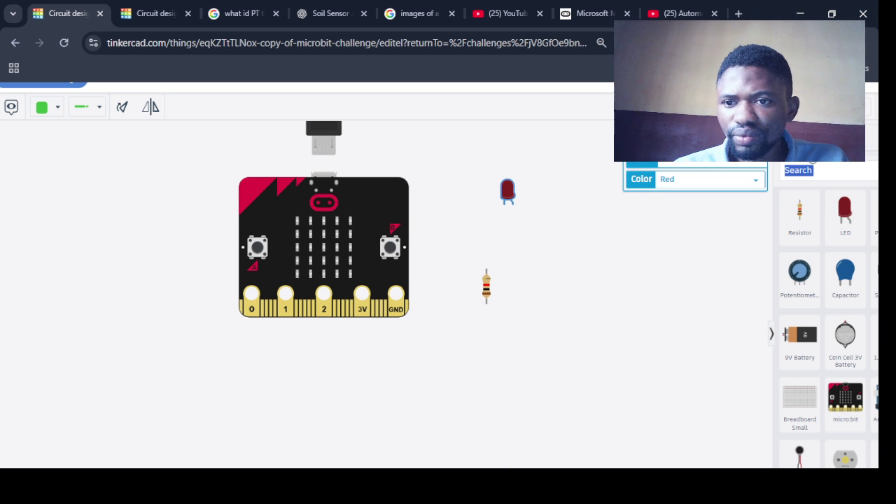
pyautogui.click(301, 236)
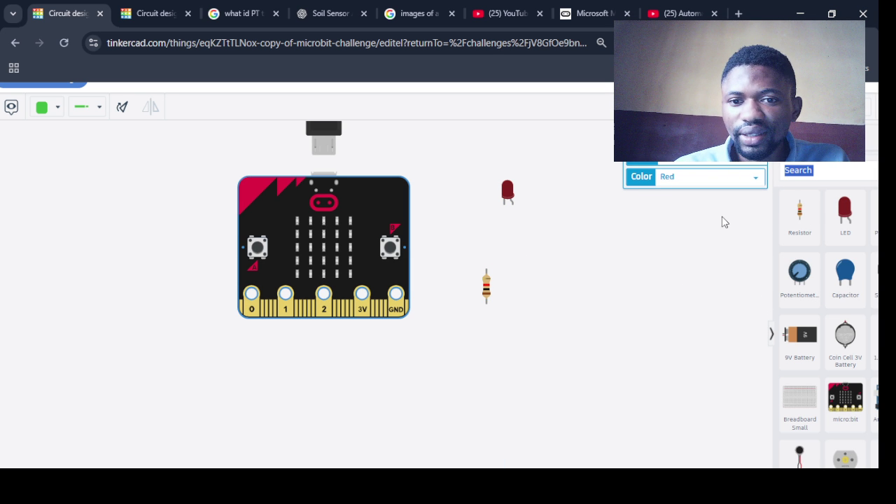
pyautogui.click(686, 279)
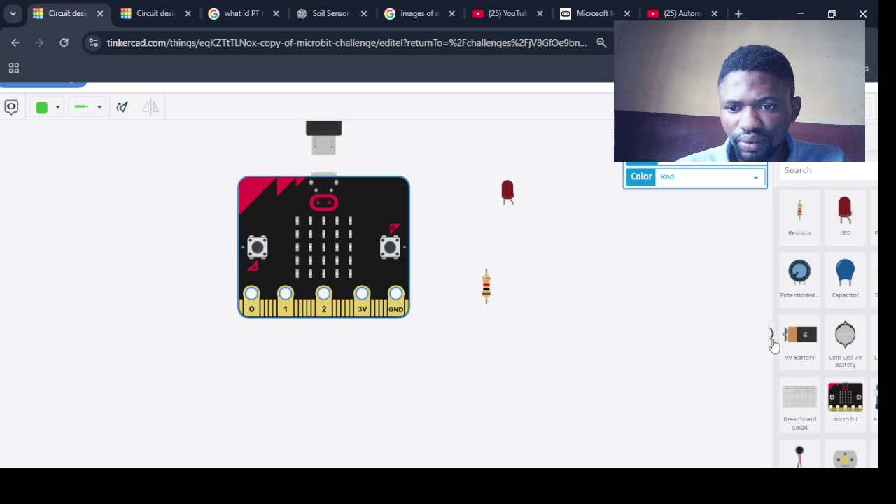
pyautogui.hotkey('ctrl', 'f')
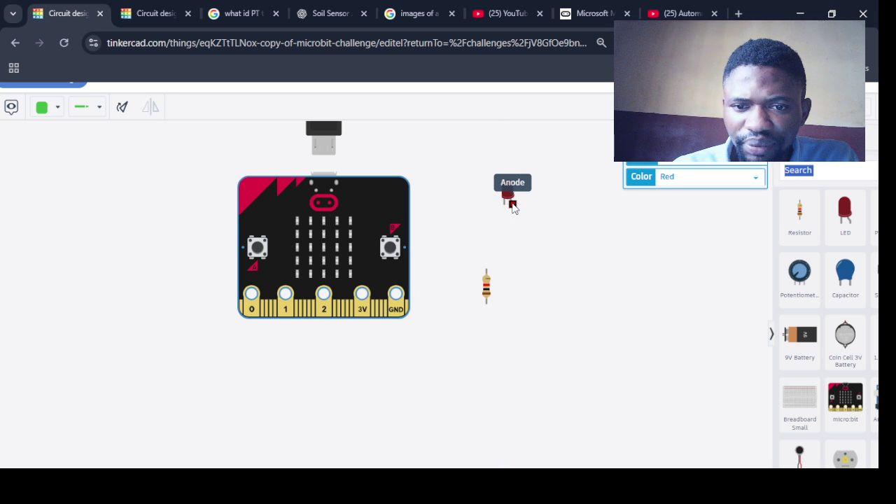
pyautogui.click(512, 204)
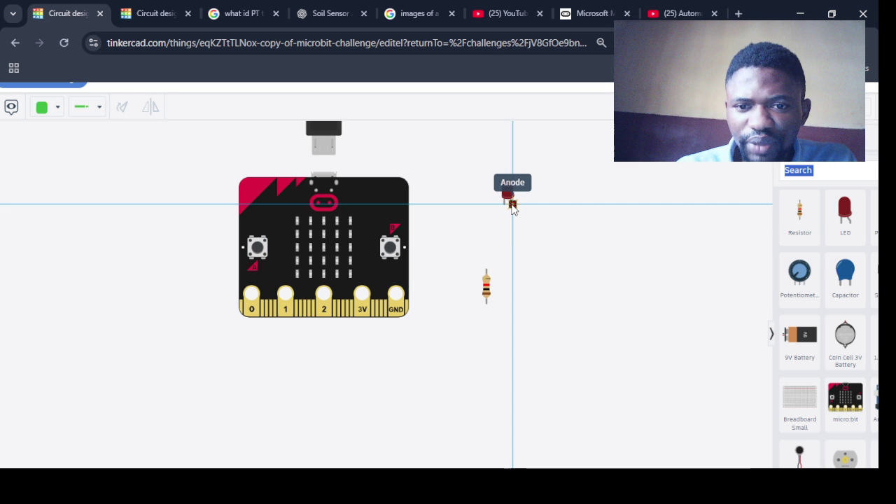
pyautogui.click(511, 205)
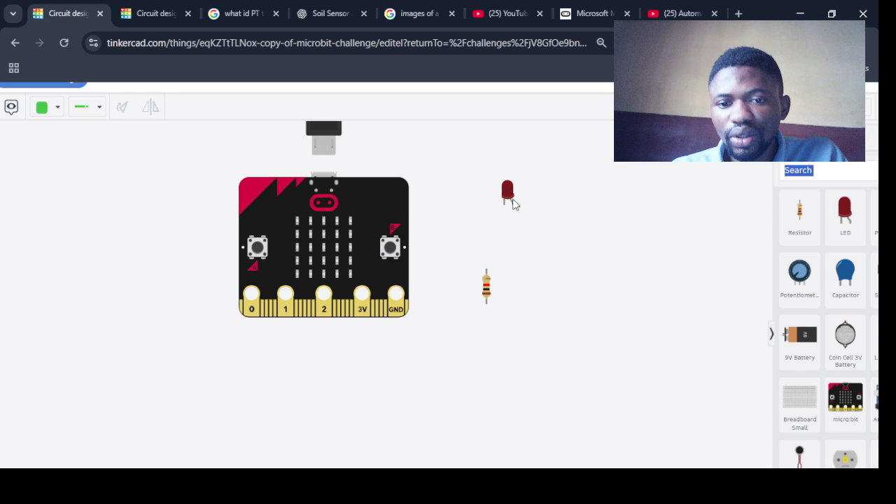
# - Search 'arduino' and place an Arduino Uno R3 right of the resistor
pyautogui.write('arduino')
pyautogui.click(813, 205)
pyautogui.moveTo(799, 210); pyautogui.dragTo(615, 231)
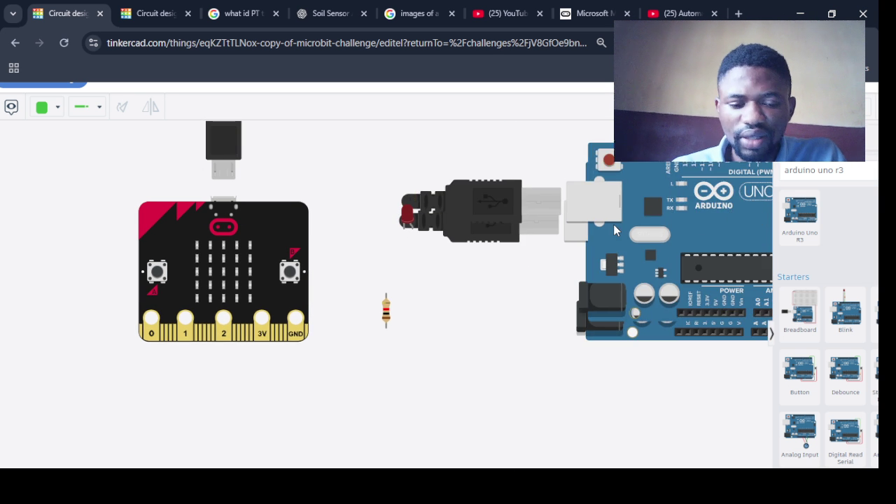
pyautogui.moveTo(607, 213)
pyautogui.mouseDown()
pyautogui.moveTo(504, 356)
pyautogui.moveTo(560, 239)
pyautogui.mouseUp()
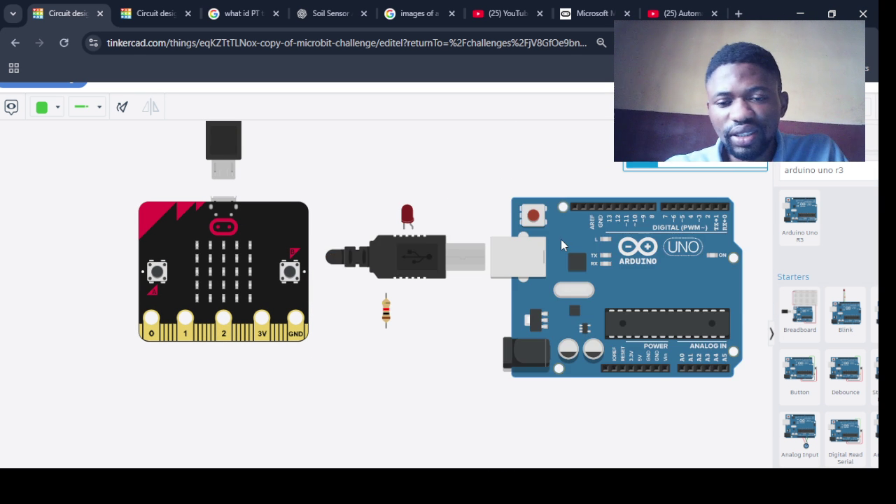
pyautogui.moveTo(544, 248)
pyautogui.mouseDown()
pyautogui.moveTo(583, 349)
pyautogui.moveTo(573, 354)
pyautogui.moveTo(563, 332)
pyautogui.moveTo(372, 246)
pyautogui.moveTo(537, 229)
pyautogui.moveTo(530, 224)
pyautogui.moveTo(549, 240)
pyautogui.moveTo(535, 197)
pyautogui.moveTo(530, 334)
pyautogui.mouseUp()
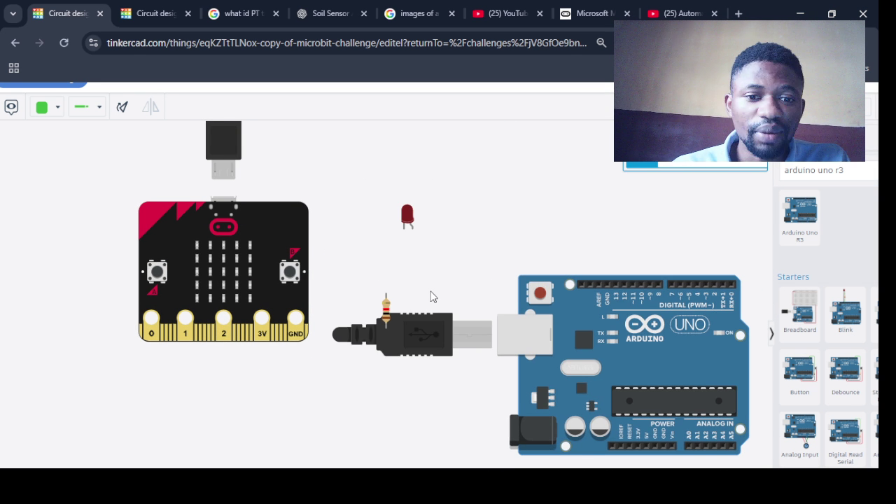
# - Pan the view and move the Arduino Uno with its USB cable up and right
pyautogui.moveTo(432, 296); pyautogui.dragTo(430, 294)
pyautogui.moveTo(513, 334)
pyautogui.mouseDown(button='middle')
pyautogui.moveTo(520, 318)
pyautogui.moveTo(508, 346)
pyautogui.mouseUp(button='middle')
pyautogui.moveTo(416, 340)
pyautogui.mouseDown(button='middle')
pyautogui.moveTo(449, 327)
pyautogui.moveTo(419, 350)
pyautogui.mouseUp(button='middle')
pyautogui.moveTo(548, 345)
pyautogui.mouseDown()
pyautogui.moveTo(641, 204)
pyautogui.moveTo(487, 295)
pyautogui.mouseUp()
pyautogui.scroll(2, 570, 233)
pyautogui.scroll(1, 455, 140)
pyautogui.keyDown('ctrl'); pyautogui.scroll(-2, 275, 119); pyautogui.keyUp('ctrl')
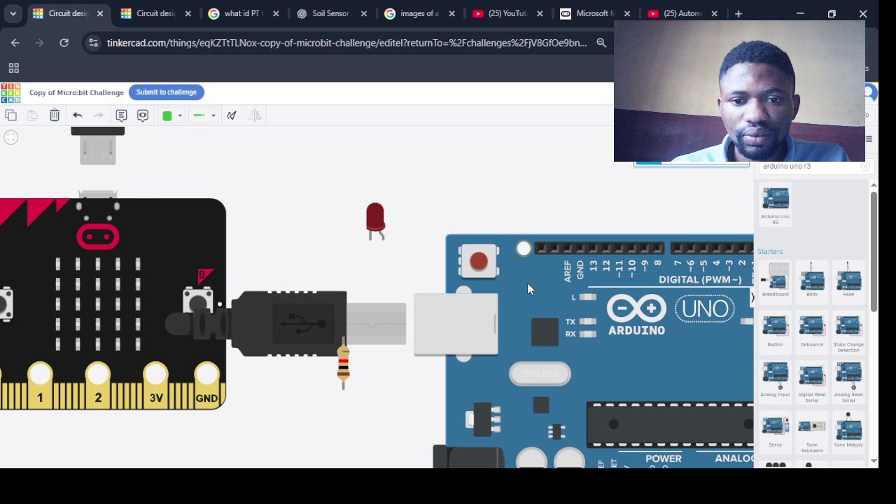
pyautogui.moveTo(527, 283); pyautogui.dragTo(396, 237)
# - Delete the Arduino Uno board, confirming the prompt
pyautogui.click(54, 119)
pyautogui.click(491, 168)
pyautogui.moveTo(186, 292); pyautogui.dragTo(289, 286)
# - Move the red LED up-right and place the resistor beside it
pyautogui.moveTo(380, 213); pyautogui.dragTo(422, 201)
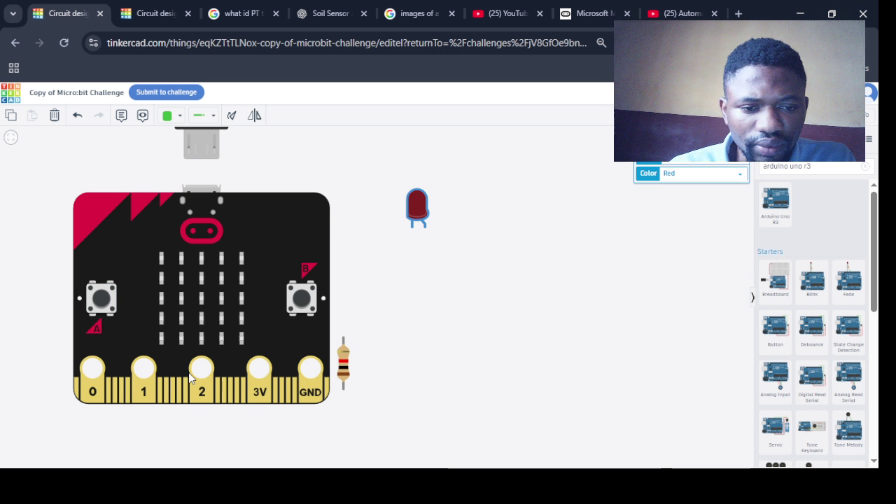
pyautogui.moveTo(345, 364); pyautogui.dragTo(389, 308)
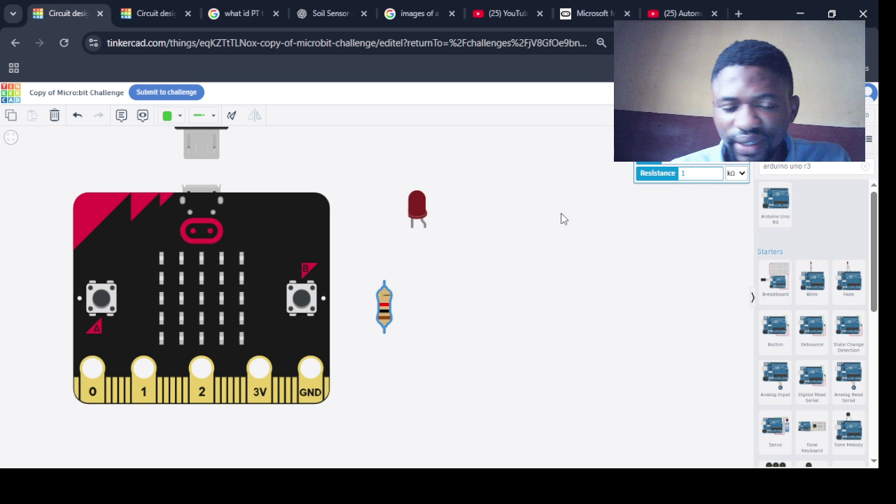
pyautogui.click(384, 281)
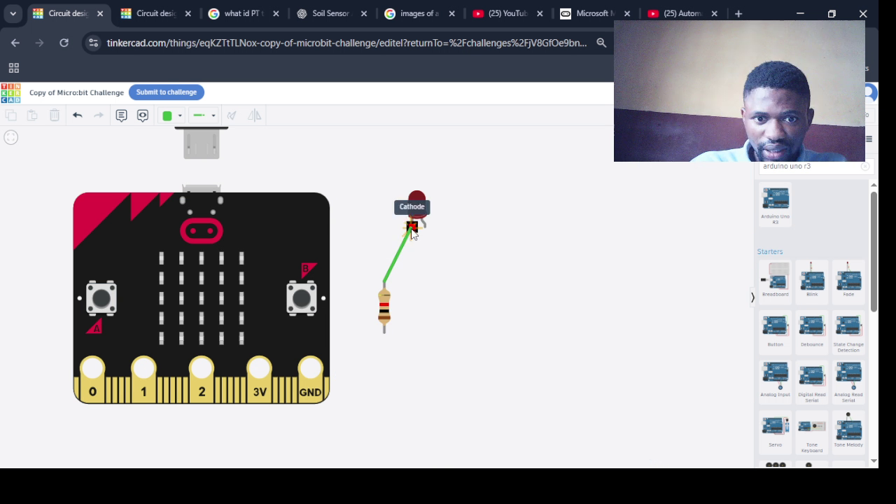
# - Wire the resistor to the LED cathode and the micro:bit GND to the resistor's lower lead
pyautogui.click(412, 226)
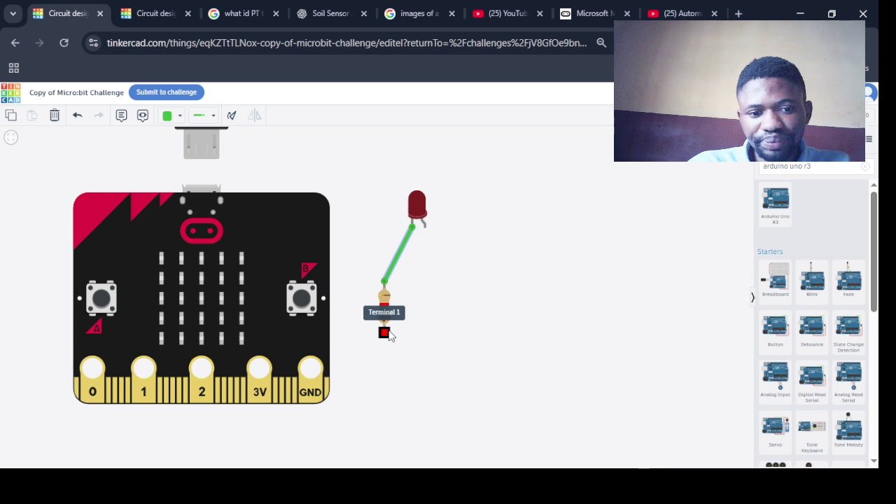
pyautogui.moveTo(314, 396); pyautogui.dragTo(312, 393)
pyautogui.click(312, 393)
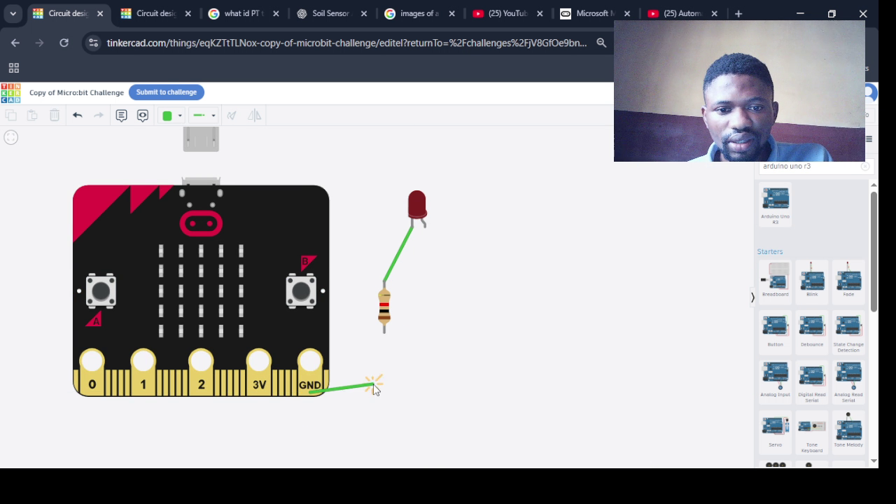
pyautogui.click(384, 341)
# - Connect the LED anode to micro:bit pin 0, undoing a stray extra wire
pyautogui.moveTo(91, 390); pyautogui.dragTo(93, 378)
pyautogui.click(428, 231)
pyautogui.click(95, 372)
pyautogui.click(95, 375)
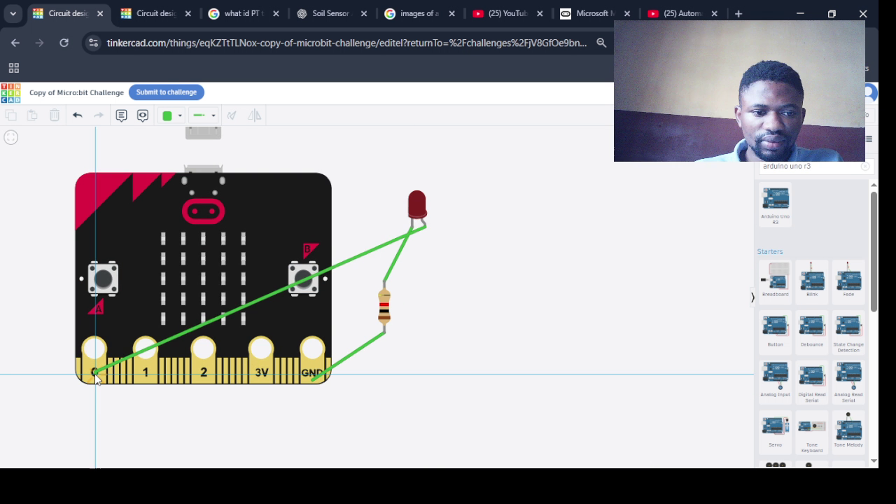
pyautogui.hotkey('ctrl', 'z')
# - Redraw the LED anode wire onto pin 0 and colour it red
pyautogui.click(425, 226)
pyautogui.click(294, 365)
pyautogui.moveTo(294, 366); pyautogui.dragTo(95, 380)
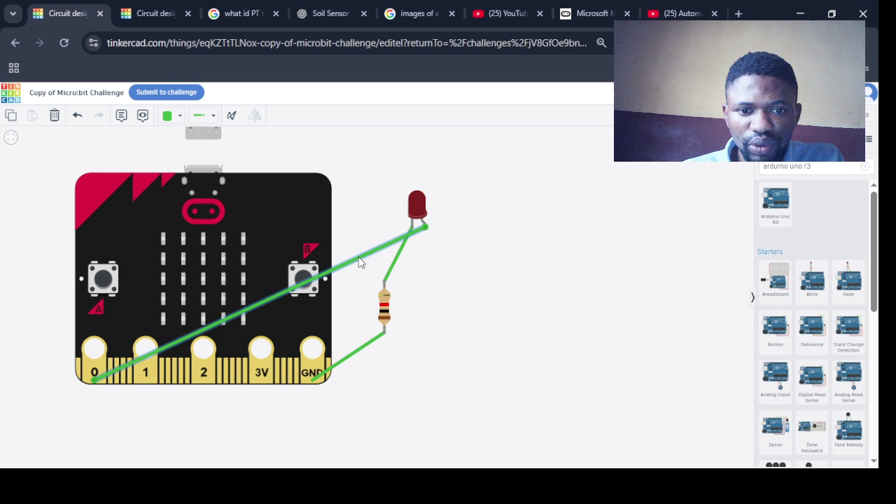
pyautogui.click(172, 116)
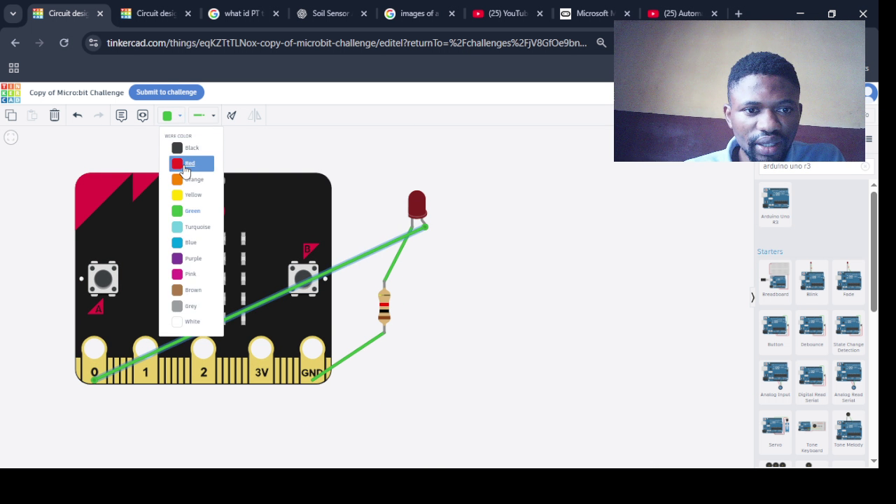
pyautogui.click(186, 165)
# - Colour the GND wire and the LED-to-resistor wire black
pyautogui.click(377, 343)
pyautogui.click(173, 115)
pyautogui.click(186, 146)
pyautogui.click(395, 259)
pyautogui.click(172, 116)
pyautogui.click(186, 146)
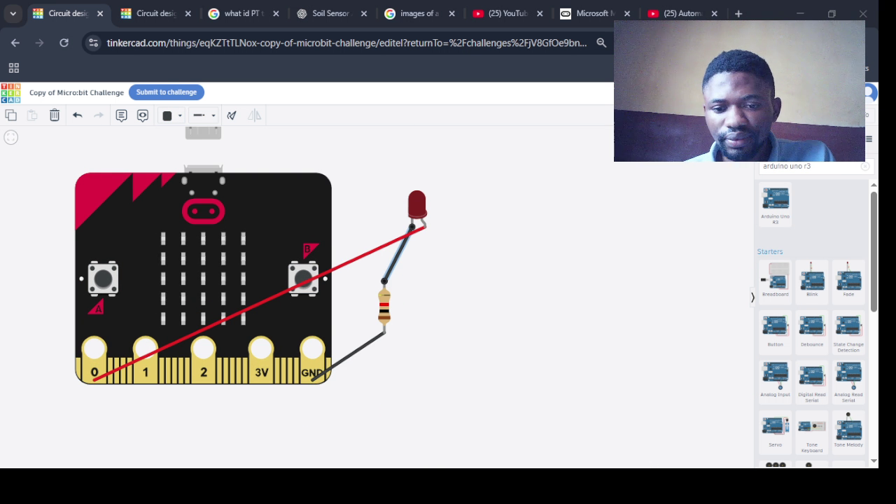
pyautogui.moveTo(282, 230); pyautogui.dragTo(299, 221)
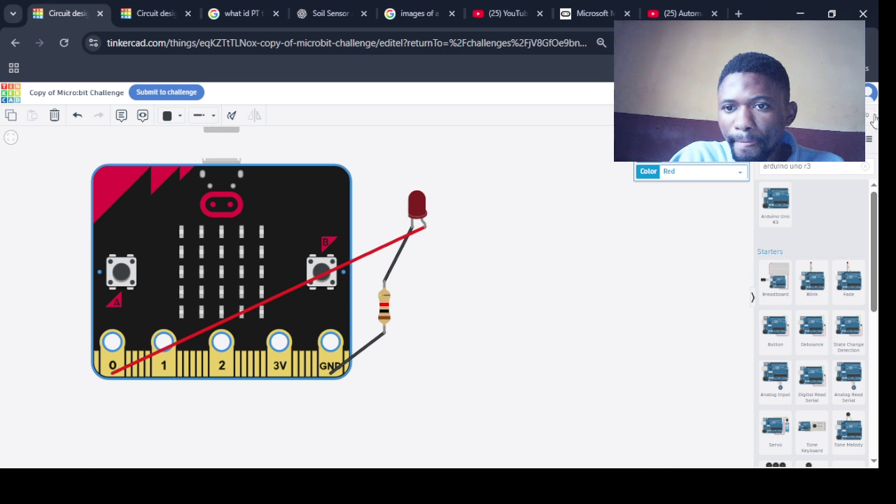
# - Open the micro:bit's block code, pull plot bar graph out of forever, and enlarge the blocks
pyautogui.click(699, 92)
pyautogui.moveTo(762, 296); pyautogui.dragTo(751, 210)
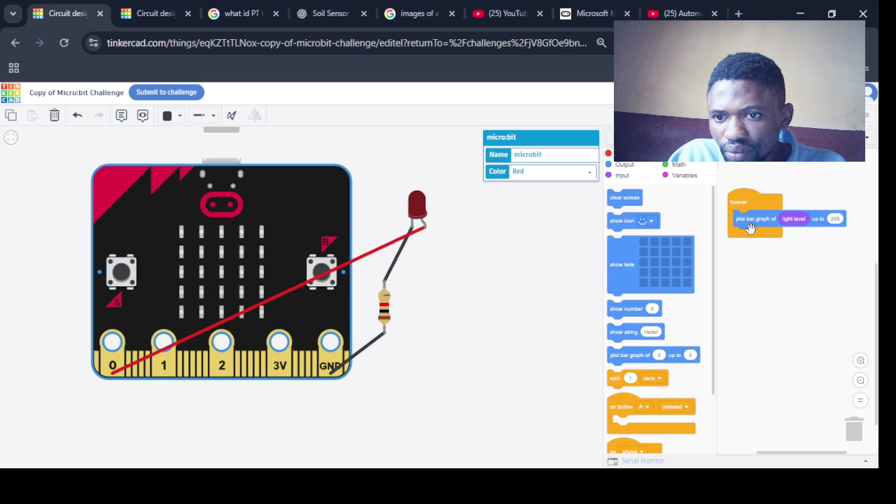
pyautogui.moveTo(752, 228); pyautogui.dragTo(753, 224)
pyautogui.click(860, 361)
pyautogui.click(860, 361)
pyautogui.scroll(5, 587, 247)
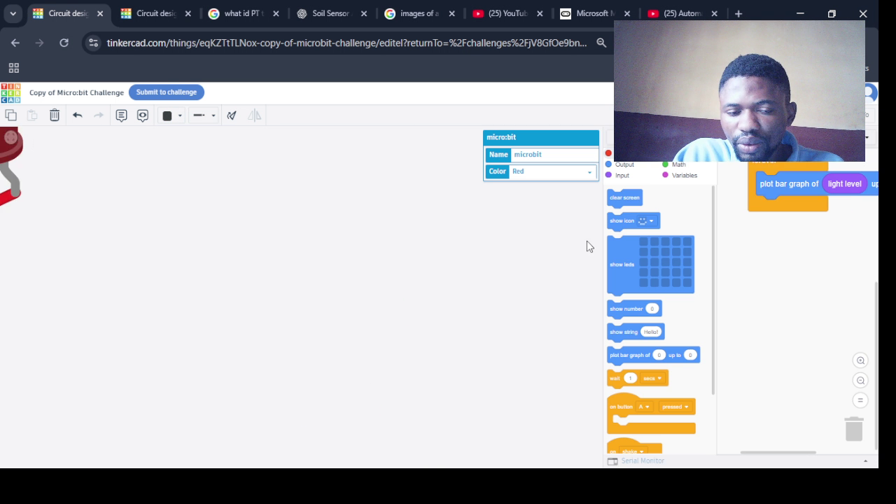
pyautogui.scroll(-2, 587, 246)
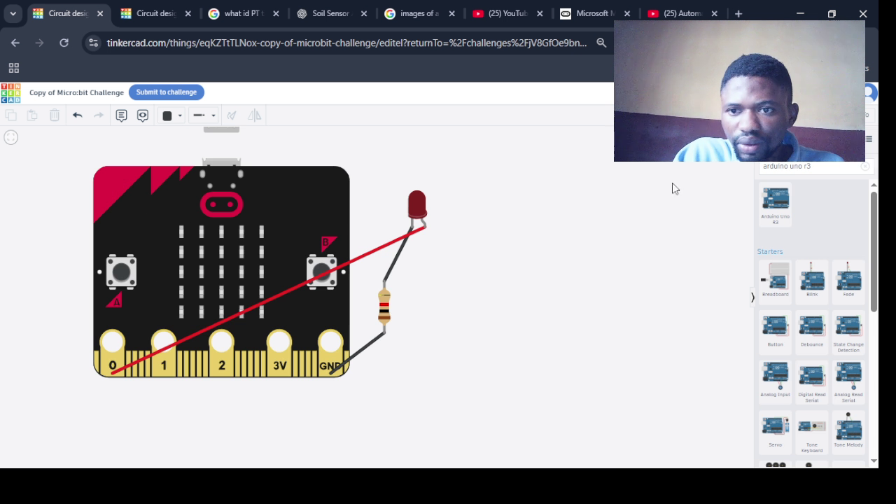
# - Reposition the forever script, add an Input 'on button A pressed' block, and widen the editor
pyautogui.click(770, 92)
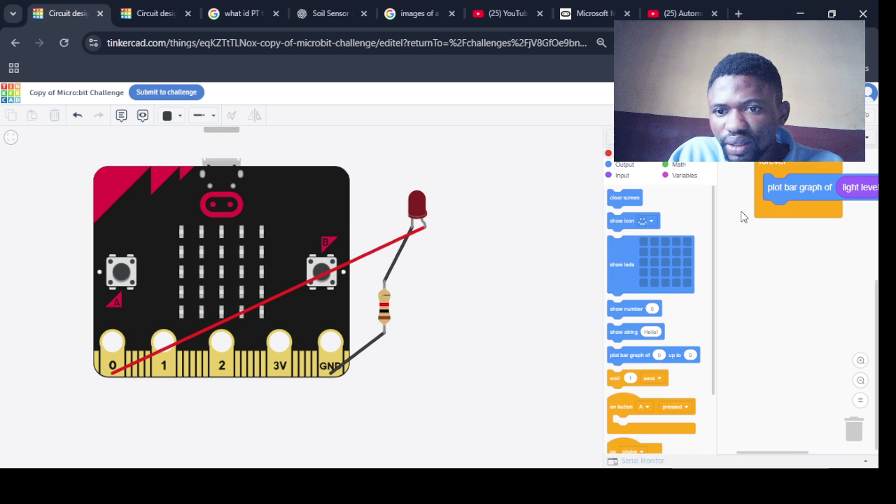
pyautogui.moveTo(764, 168); pyautogui.dragTo(745, 205)
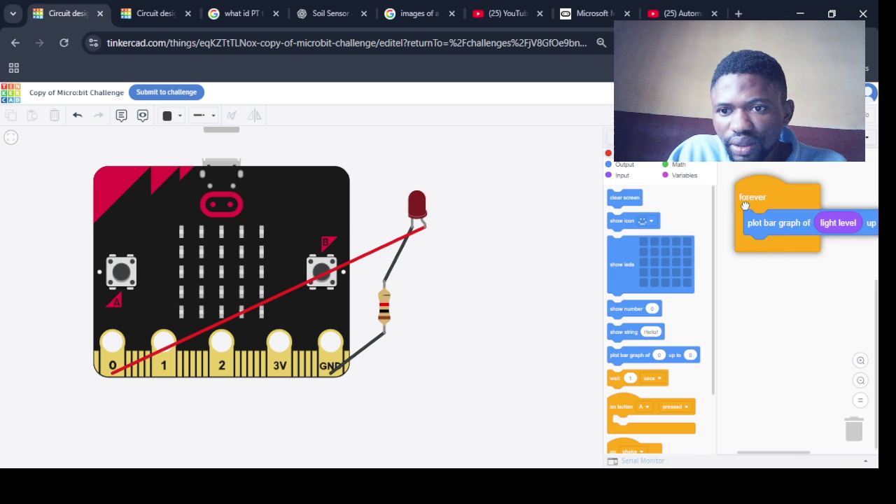
pyautogui.moveTo(748, 208)
pyautogui.mouseDown()
pyautogui.moveTo(709, 229)
pyautogui.moveTo(665, 186)
pyautogui.mouseUp()
pyautogui.click(622, 175)
pyautogui.moveTo(614, 344)
pyautogui.mouseDown()
pyautogui.moveTo(746, 201)
pyautogui.moveTo(735, 178)
pyautogui.mouseUp()
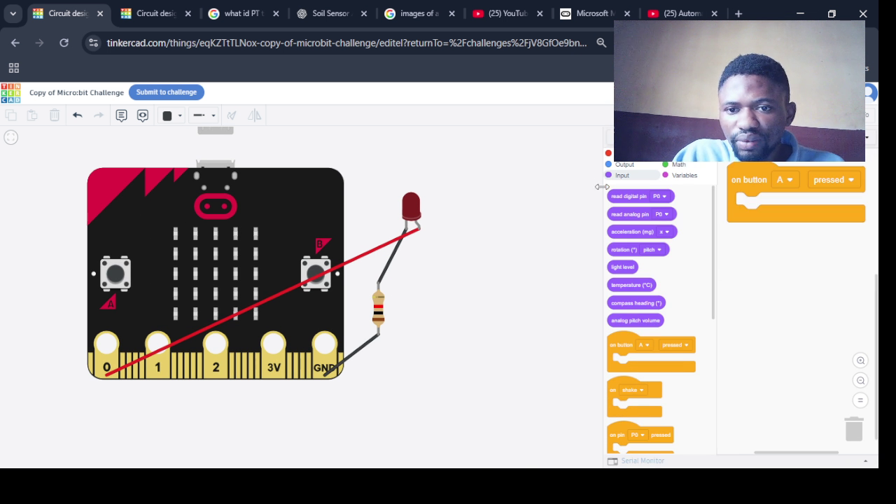
pyautogui.moveTo(602, 187); pyautogui.dragTo(500, 184)
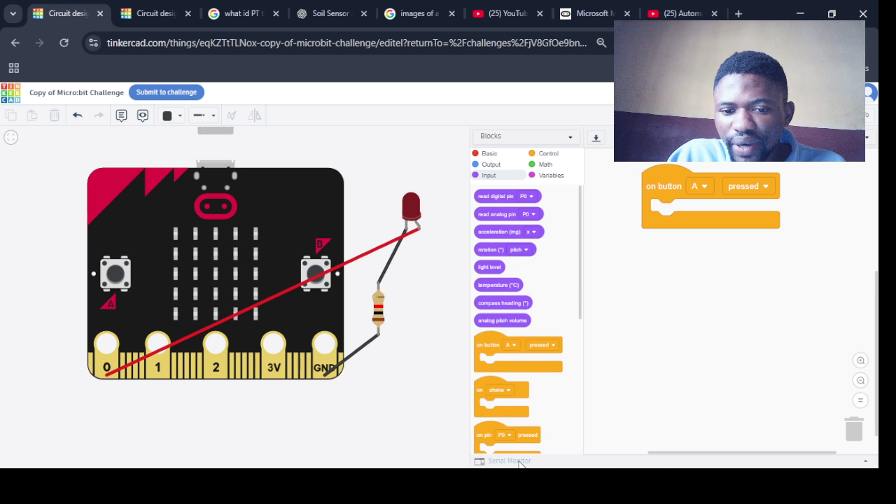
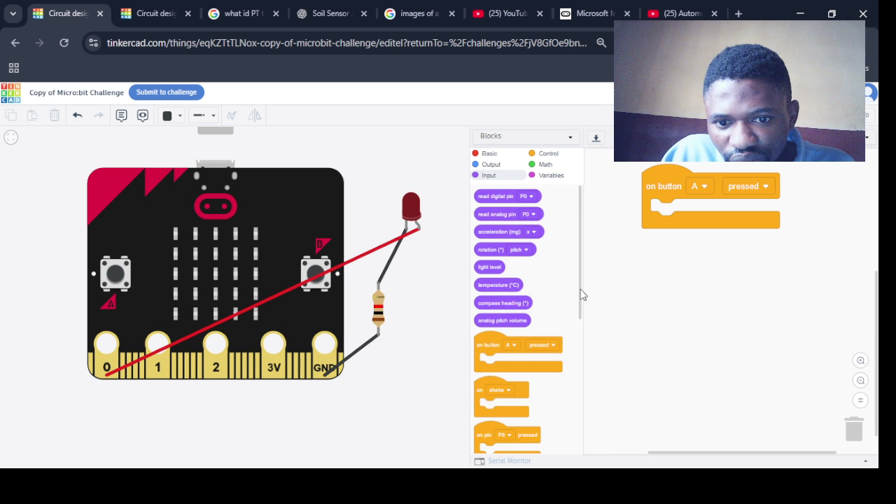
# - Rearrange the code blocks, trying 'digital pin P0 is HIGH' and 'read digital pin P0' blocks
pyautogui.moveTo(580, 294); pyautogui.dragTo(586, 456)
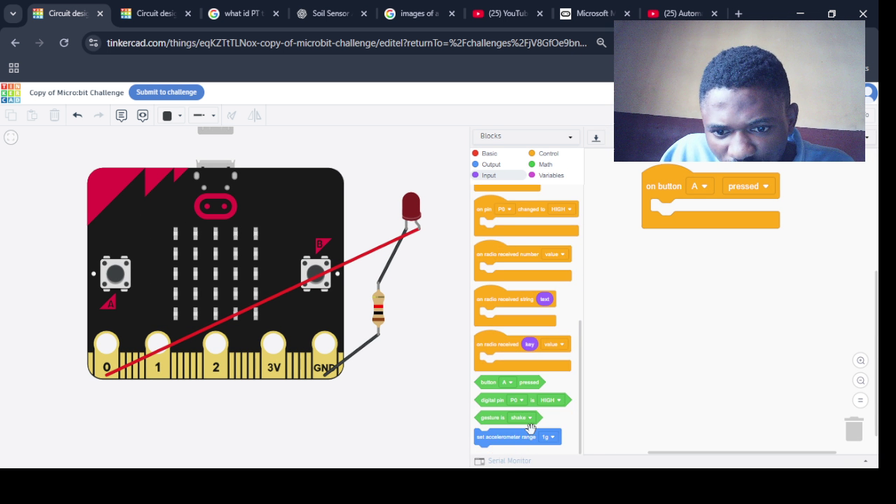
pyautogui.moveTo(484, 400)
pyautogui.mouseDown()
pyautogui.moveTo(580, 336)
pyautogui.moveTo(546, 413)
pyautogui.mouseUp()
pyautogui.scroll(2, 579, 335)
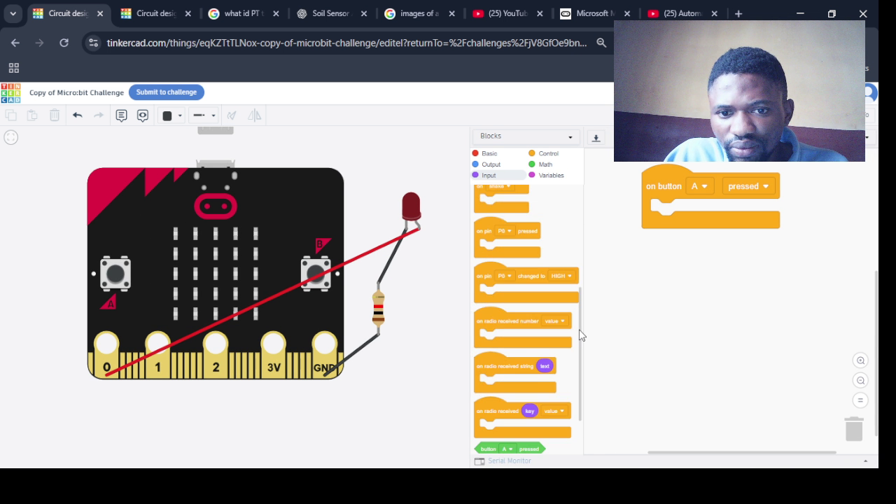
pyautogui.moveTo(579, 335); pyautogui.dragTo(564, 231)
pyautogui.scroll(1, 498, 199)
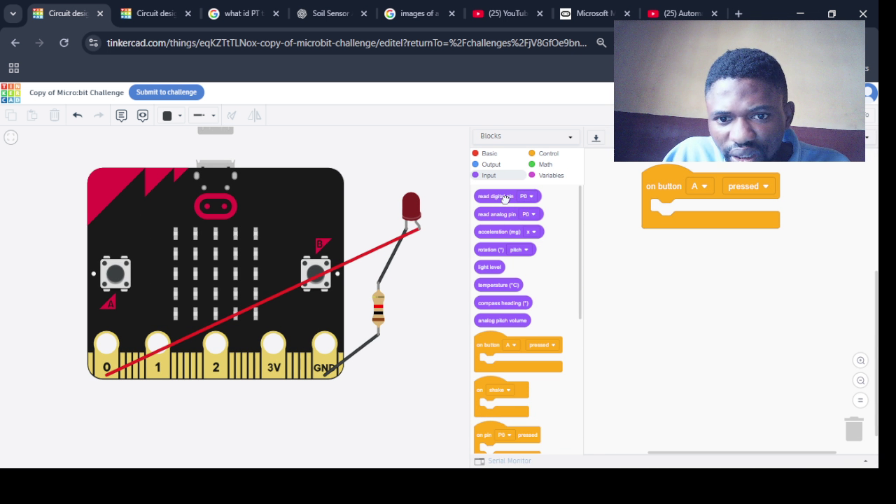
pyautogui.click(530, 196)
pyautogui.click(504, 202)
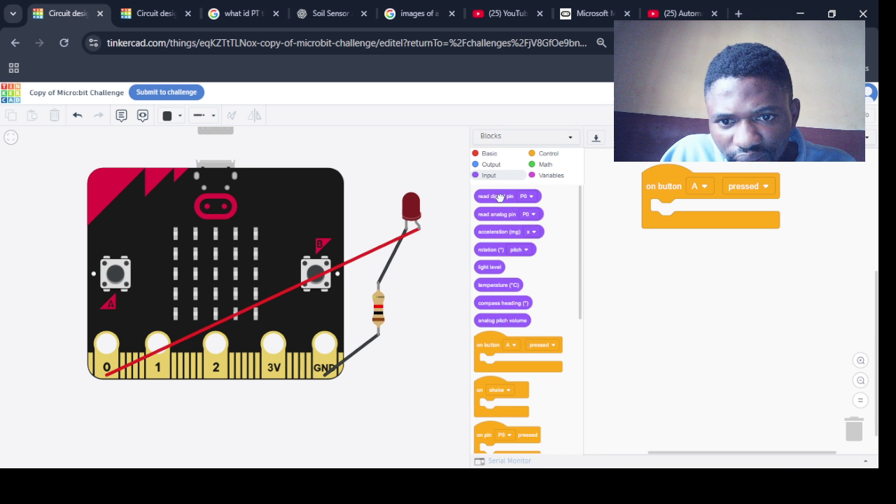
pyautogui.moveTo(500, 195)
pyautogui.mouseDown()
pyautogui.moveTo(625, 243)
pyautogui.moveTo(593, 247)
pyautogui.moveTo(619, 374)
pyautogui.mouseUp()
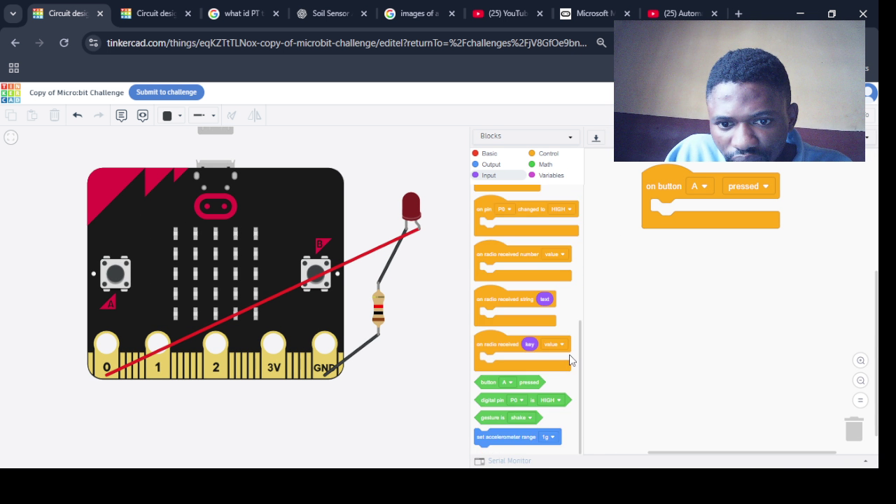
pyautogui.scroll(5, 569, 354)
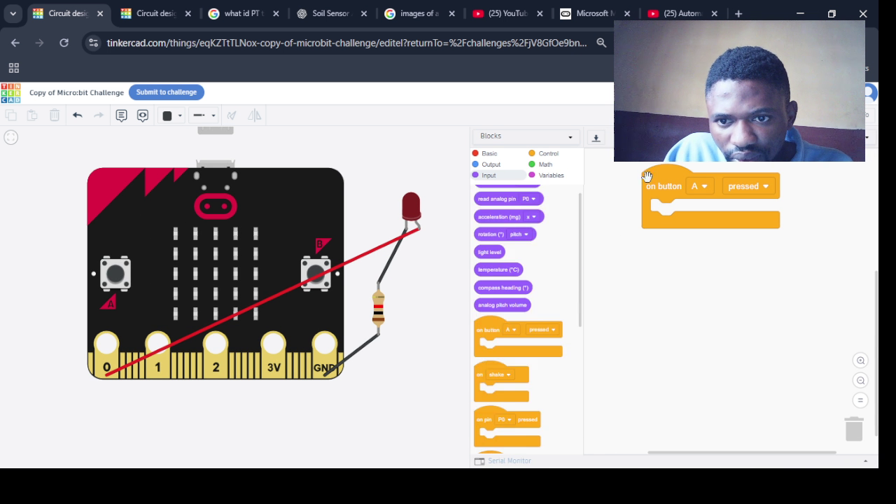
pyautogui.moveTo(578, 294); pyautogui.dragTo(578, 374)
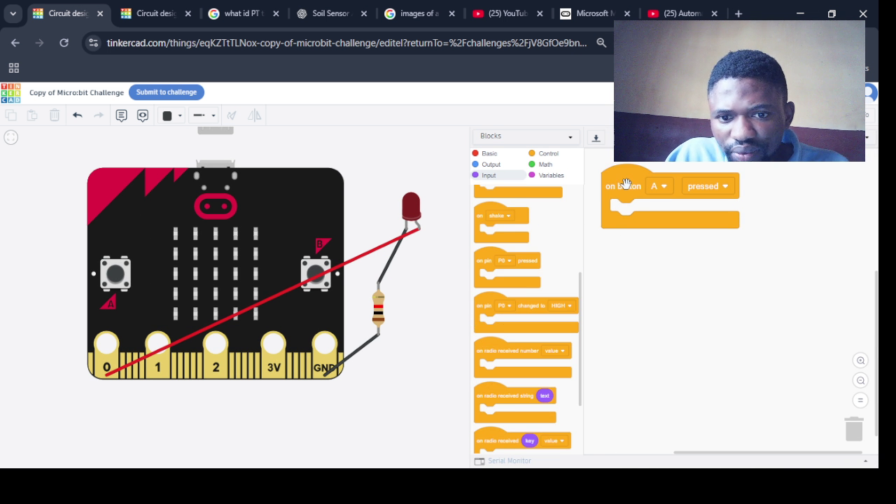
# - Discard and restore the 'on button A pressed' block, then reload the Copy of Micro:bit Challenge page
pyautogui.moveTo(626, 184); pyautogui.dragTo(513, 215)
pyautogui.hotkey('ctrl', 'z')
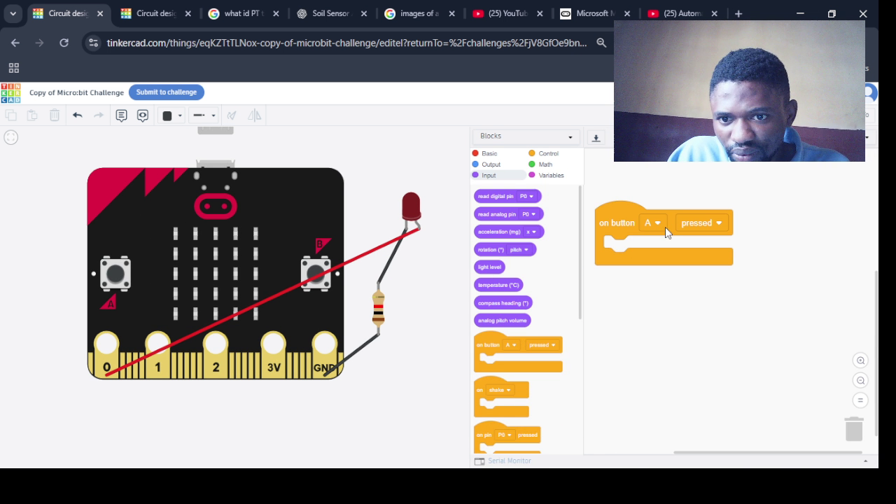
pyautogui.click(316, 45)
pyautogui.press('Return')
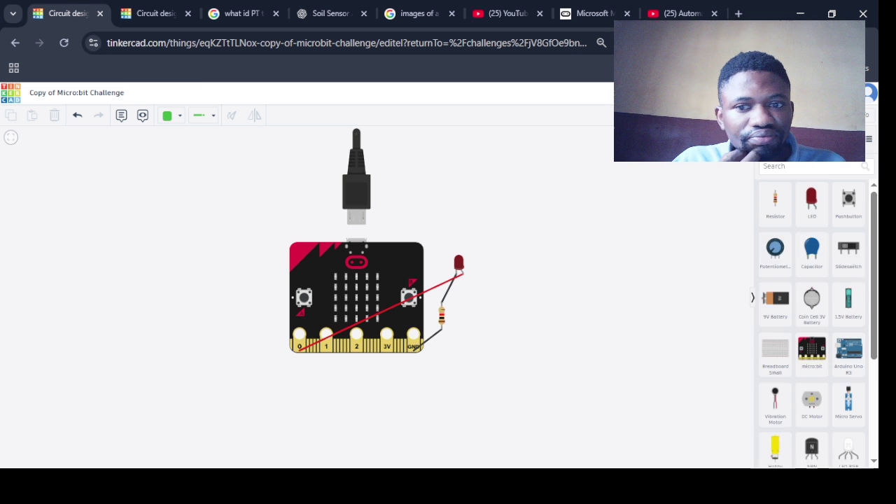
# - Delete the 'on button A pressed' event block
pyautogui.moveTo(833, 352)
pyautogui.mouseDown()
pyautogui.moveTo(826, 407)
pyautogui.moveTo(814, 425)
pyautogui.moveTo(852, 426)
pyautogui.mouseUp()
pyautogui.scroll(1, 762, 415)
pyautogui.click(753, 197)
pyautogui.press('Delete')
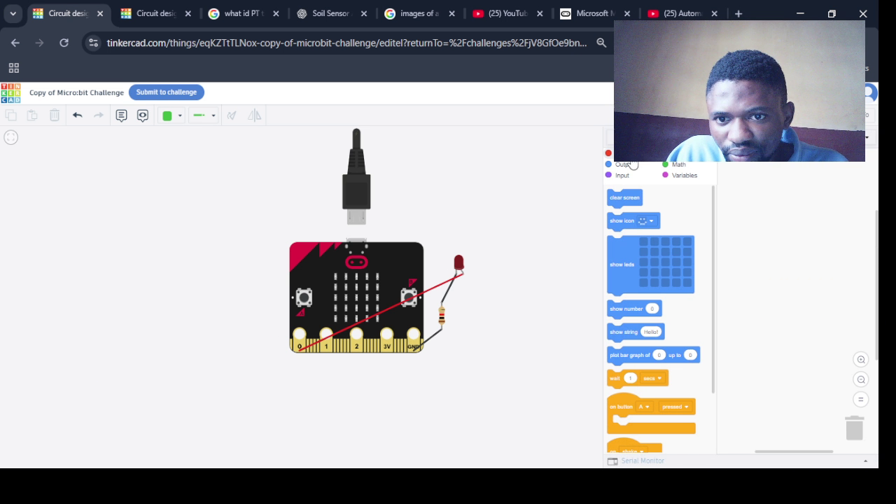
# - Drop a 'digital pin P0 is HIGH' block from Input into the code area
pyautogui.click(665, 161)
pyautogui.click(622, 175)
pyautogui.scroll(-5, 715, 240)
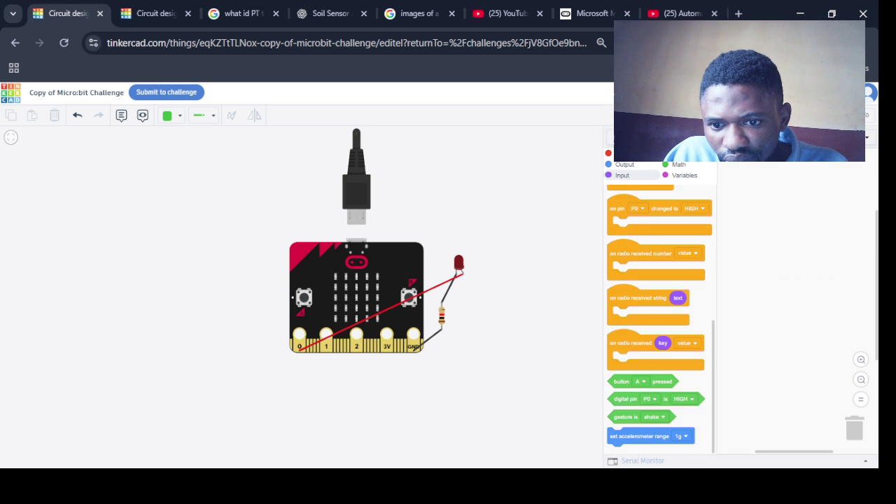
pyautogui.scroll(2, 708, 343)
pyautogui.scroll(1, 707, 333)
pyautogui.scroll(1, 704, 319)
pyautogui.scroll(1, 703, 306)
pyautogui.scroll(1, 703, 301)
pyautogui.scroll(-5, 704, 287)
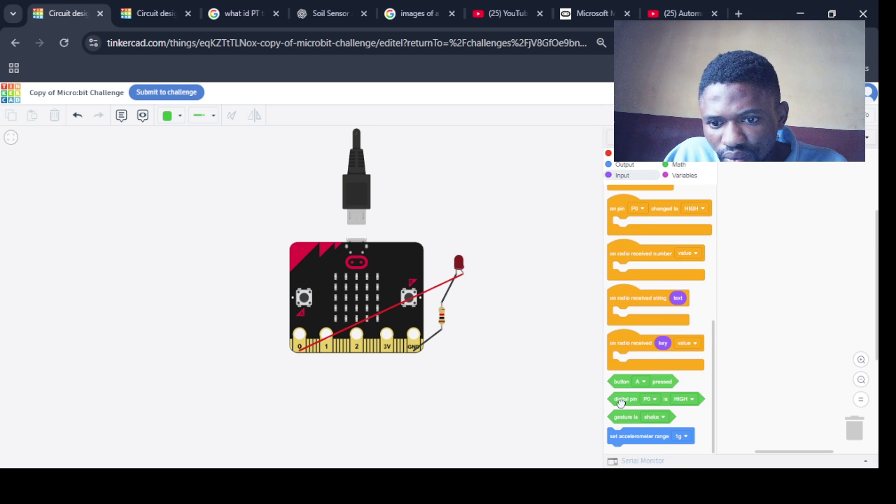
pyautogui.moveTo(620, 403); pyautogui.dragTo(740, 221)
# - Drop a Control 'forever' loop into the code area above the loose P0 condition
pyautogui.moveTo(713, 357); pyautogui.dragTo(711, 204)
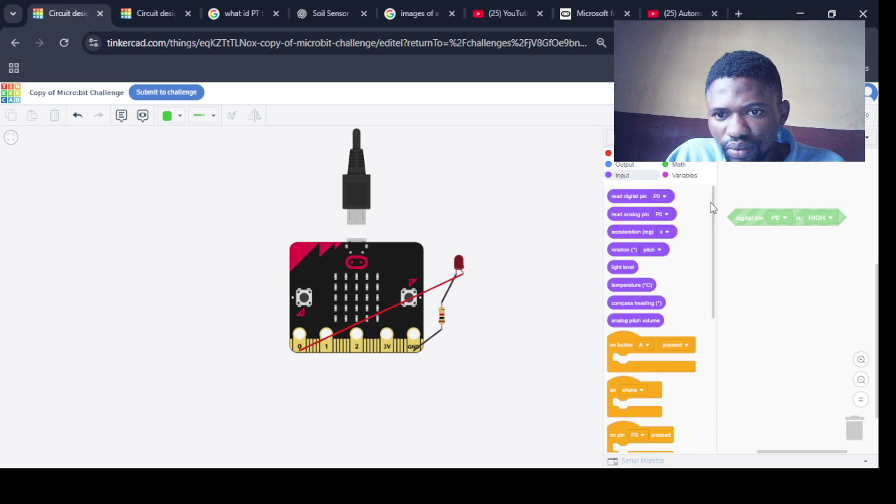
pyautogui.click(625, 164)
pyautogui.moveTo(713, 280); pyautogui.dragTo(715, 324)
pyautogui.scroll(-1, 645, 383)
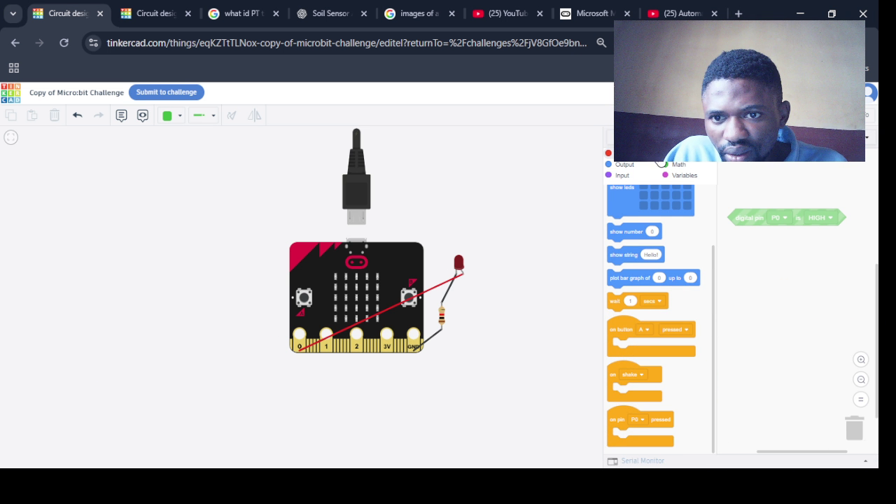
pyautogui.click(660, 159)
pyautogui.moveTo(618, 249); pyautogui.dragTo(763, 159)
pyautogui.click(622, 175)
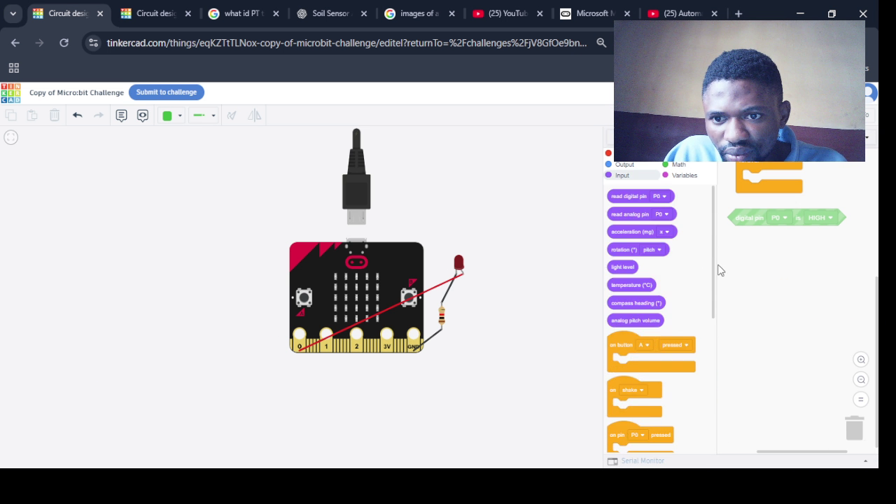
pyautogui.scroll(-3, 719, 403)
pyautogui.click(667, 175)
pyautogui.click(676, 153)
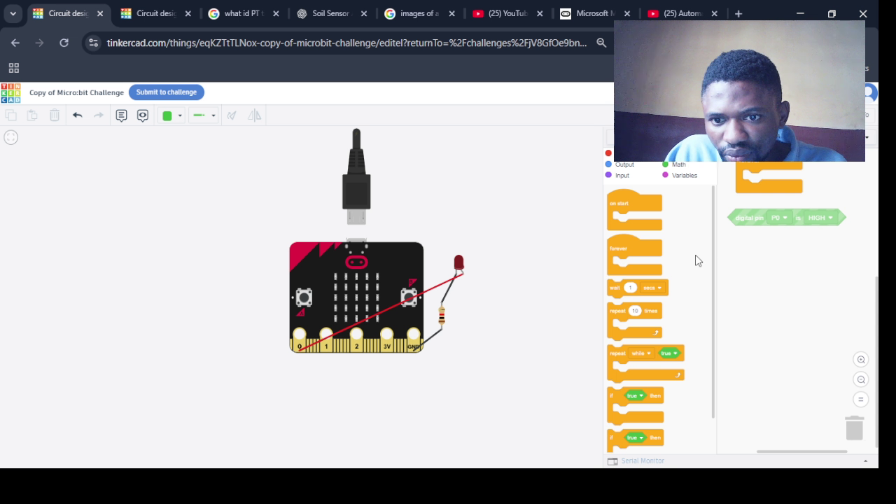
# - Nest an 'if' block in forever and slot 'digital pin P0 is HIGH' in as its condition
pyautogui.scroll(-1, 713, 266)
pyautogui.moveTo(621, 355); pyautogui.dragTo(757, 184)
pyautogui.scroll(1, 757, 183)
pyautogui.moveTo(826, 231)
pyautogui.mouseDown()
pyautogui.moveTo(814, 237)
pyautogui.moveTo(803, 305)
pyautogui.moveTo(818, 301)
pyautogui.mouseUp()
pyautogui.moveTo(752, 294); pyautogui.dragTo(799, 189)
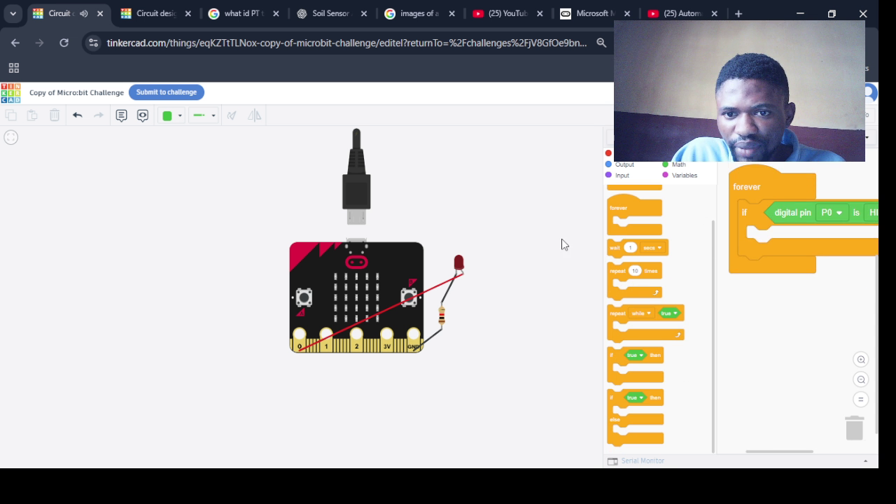
pyautogui.moveTo(602, 238); pyautogui.dragTo(455, 247)
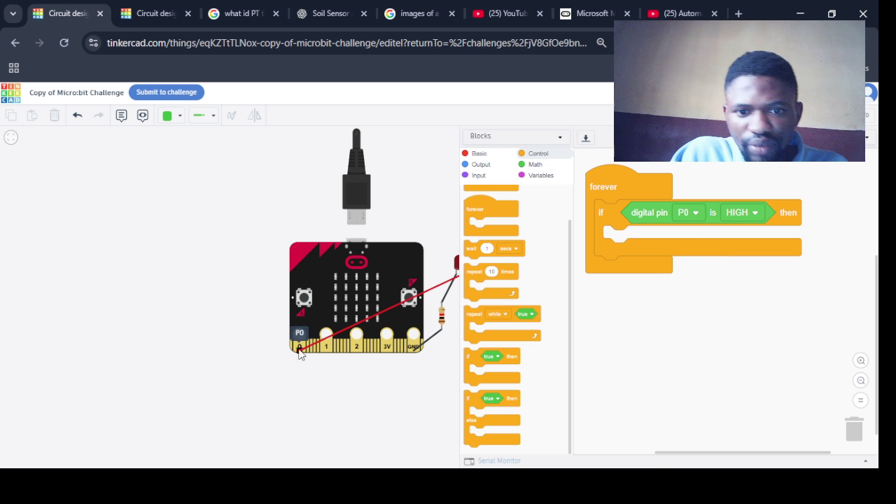
pyautogui.click(682, 213)
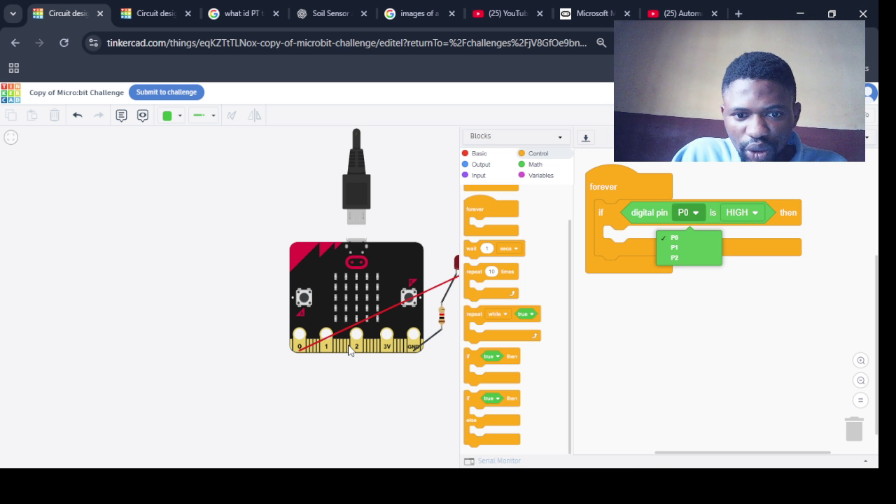
pyautogui.click(688, 296)
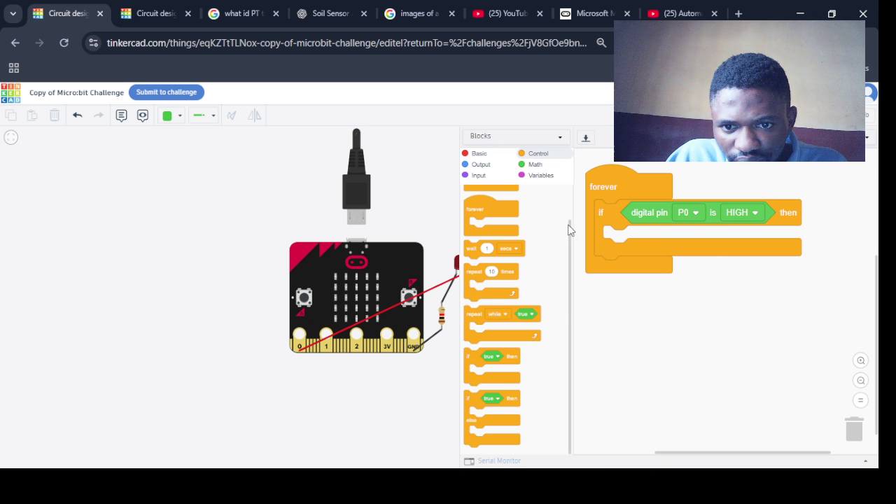
pyautogui.scroll(2, 572, 249)
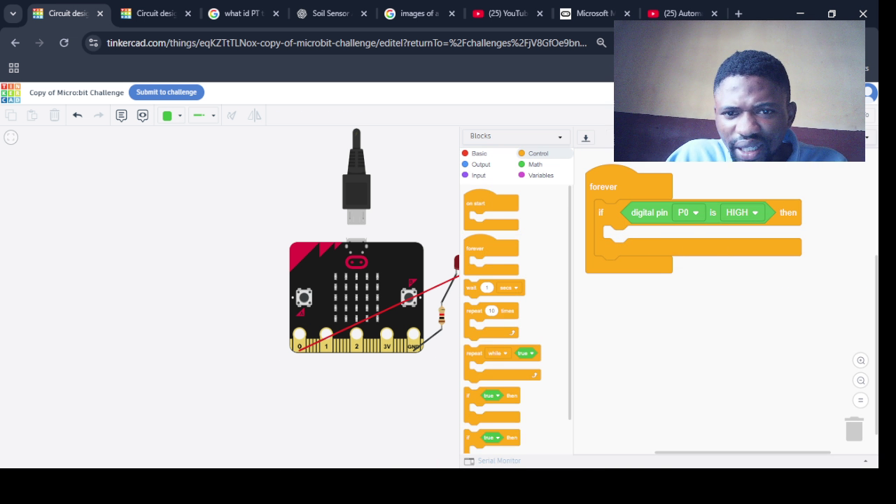
pyautogui.click(790, 115)
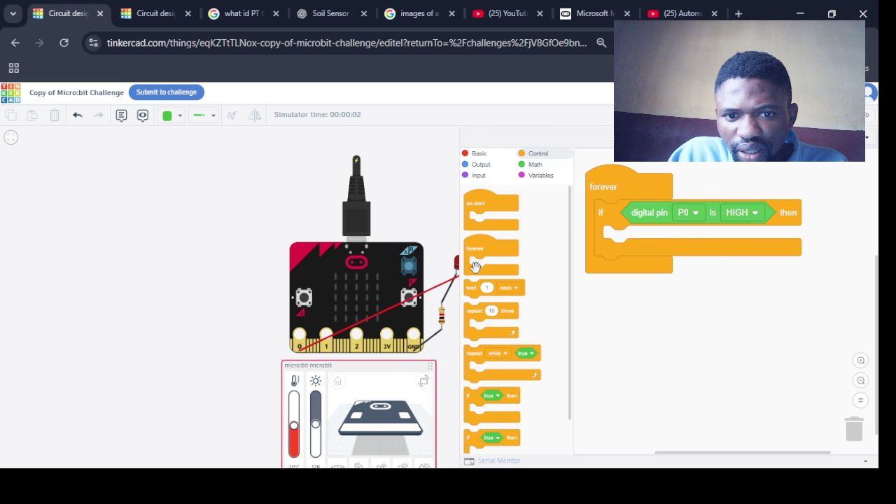
# - Widen the canvas so the LED shows and drag the micro:bit temperature slider to minimum
pyautogui.scroll(-1, 475, 267)
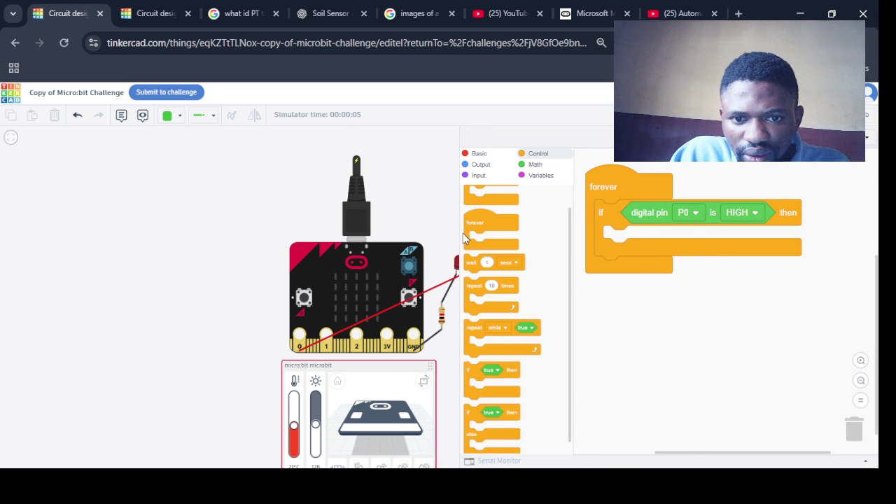
pyautogui.moveTo(462, 233); pyautogui.dragTo(495, 233)
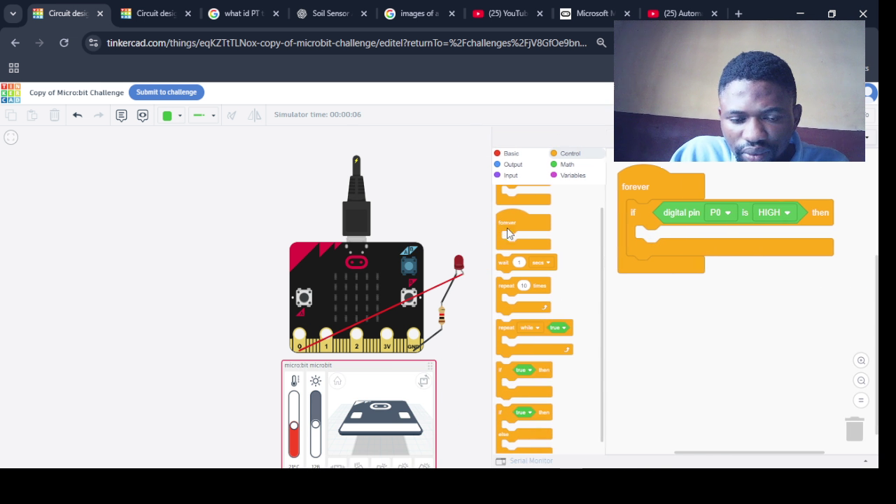
pyautogui.scroll(-4, 467, 364)
pyautogui.scroll(1, 467, 366)
pyautogui.scroll(1, 466, 363)
pyautogui.moveTo(371, 404); pyautogui.dragTo(375, 421)
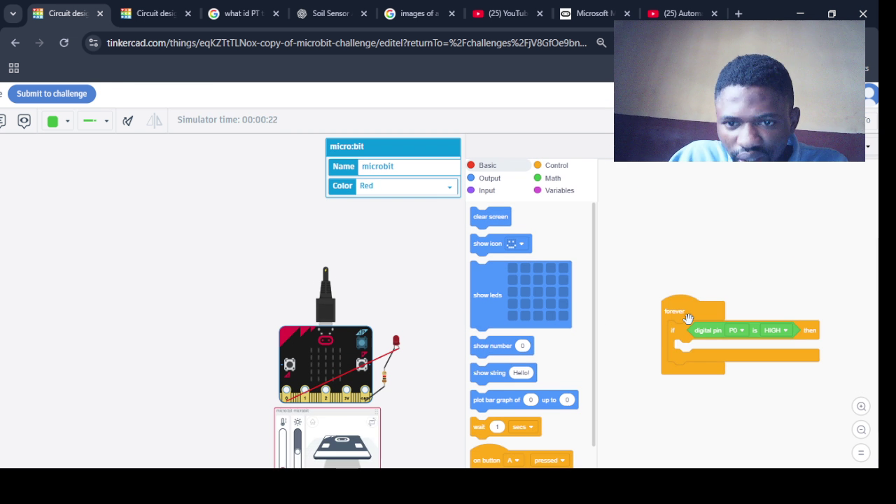
# - Reposition the forever loop and browse the Basic and Input block categories
pyautogui.moveTo(688, 318); pyautogui.dragTo(658, 213)
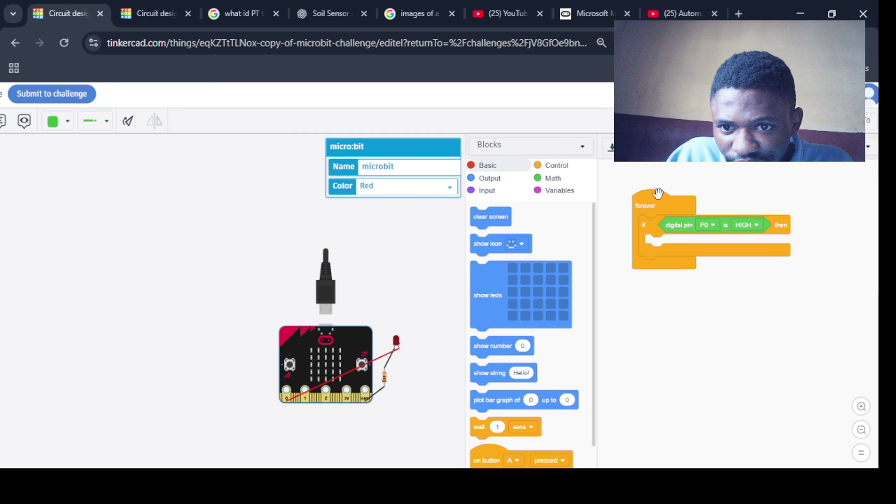
pyautogui.moveTo(657, 193); pyautogui.dragTo(662, 182)
pyautogui.click(483, 166)
pyautogui.click(486, 190)
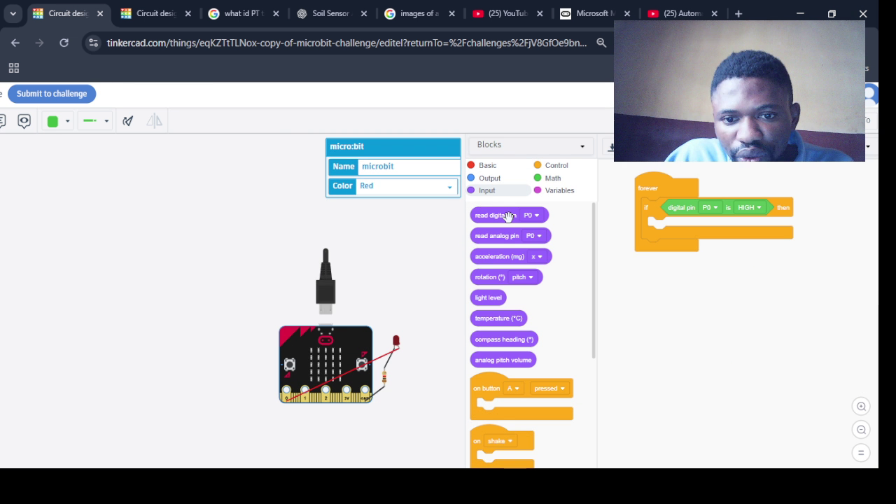
pyautogui.moveTo(591, 227); pyautogui.dragTo(595, 309)
pyautogui.scroll(5, 595, 309)
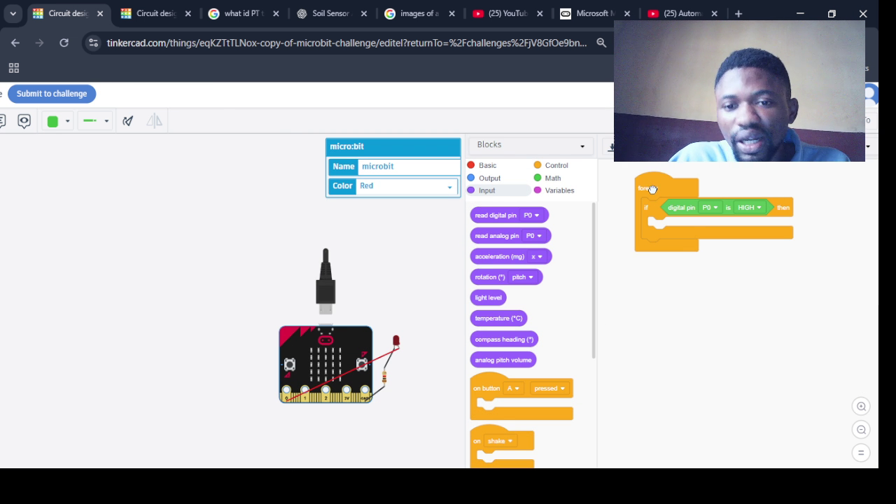
# - Delete the forever loop and its blocks from its context menu, then close the code editor
pyautogui.moveTo(651, 189)
pyautogui.mouseDown()
pyautogui.moveTo(656, 180)
pyautogui.moveTo(513, 294)
pyautogui.moveTo(446, 418)
pyautogui.moveTo(677, 294)
pyautogui.mouseUp()
pyautogui.rightClick(677, 294)
pyautogui.rightClick(796, 282)
pyautogui.click(826, 298)
pyautogui.click(868, 120)
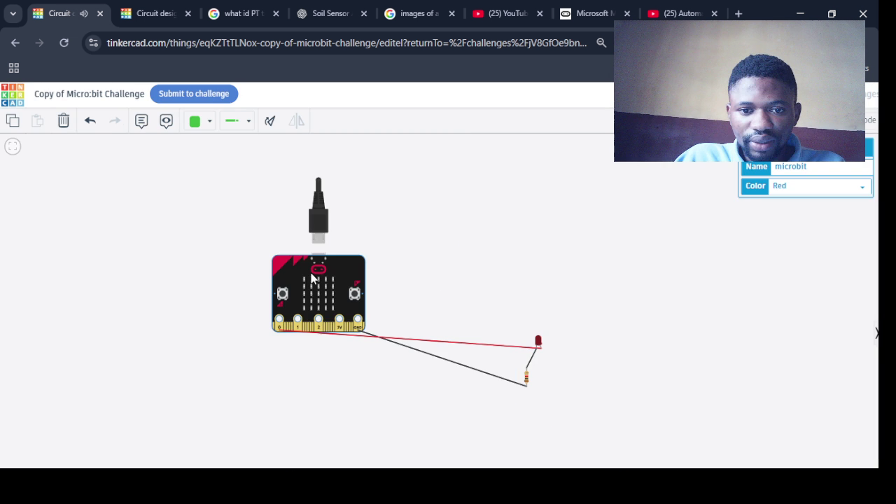
# - Delete the micro:bit, raise the red LED, and place an Arduino Uno R3 on the canvas
pyautogui.click(62, 124)
pyautogui.click(503, 160)
pyautogui.moveTo(538, 341); pyautogui.dragTo(519, 228)
pyautogui.click(868, 120)
pyautogui.click(867, 120)
pyautogui.click(777, 166)
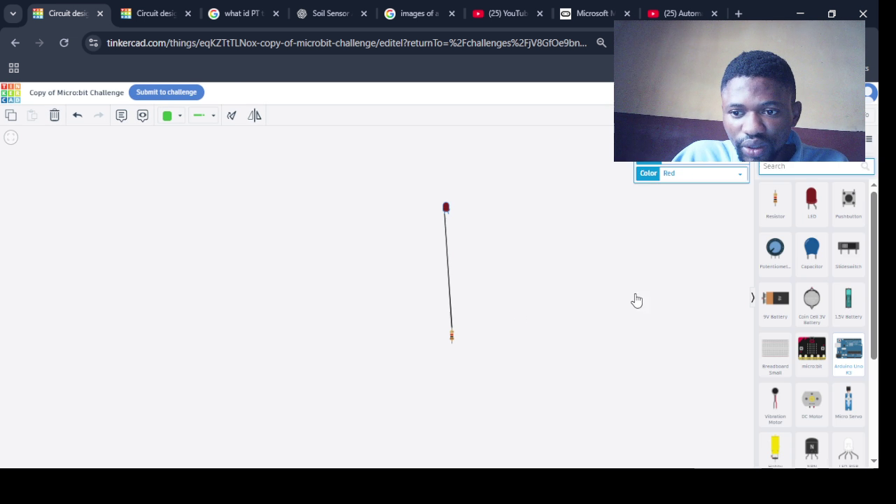
pyautogui.click(352, 253)
# - Delete the red LED with its wire, then the remaining resistor
pyautogui.scroll(3, 352, 257)
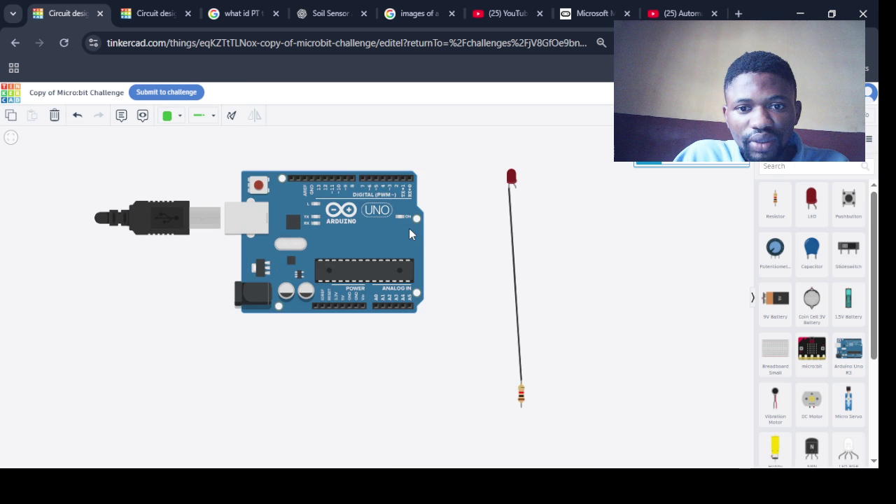
pyautogui.moveTo(512, 180); pyautogui.dragTo(539, 170)
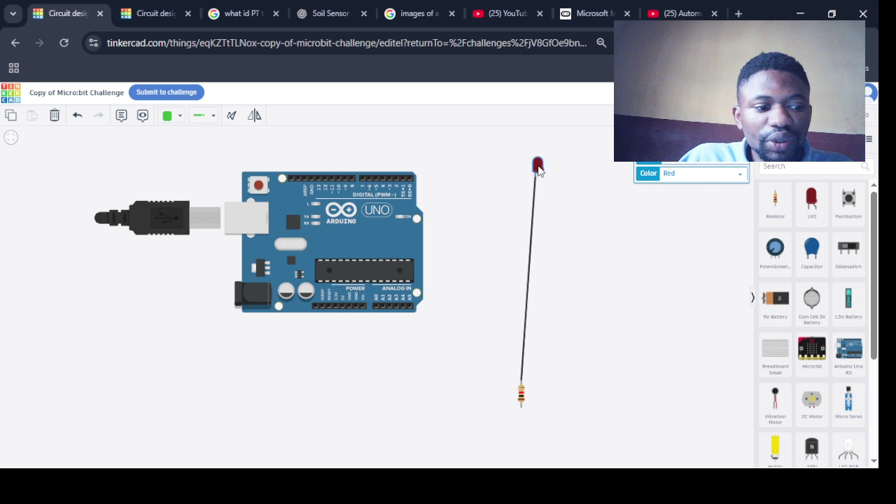
pyautogui.moveTo(539, 170); pyautogui.dragTo(529, 253)
pyautogui.click(529, 401)
pyautogui.click(528, 242)
pyautogui.click(54, 118)
pyautogui.press('Delete')
# - Select the Arduino Uno and zoom in to inspect its pins
pyautogui.scroll(5, 368, 275)
pyautogui.scroll(-1, 368, 276)
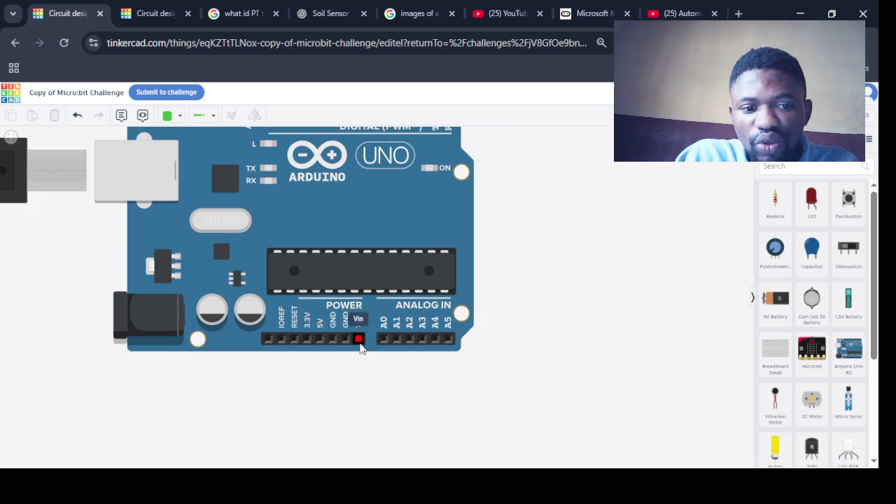
pyautogui.scroll(-2, 323, 235)
pyautogui.scroll(2, 285, 222)
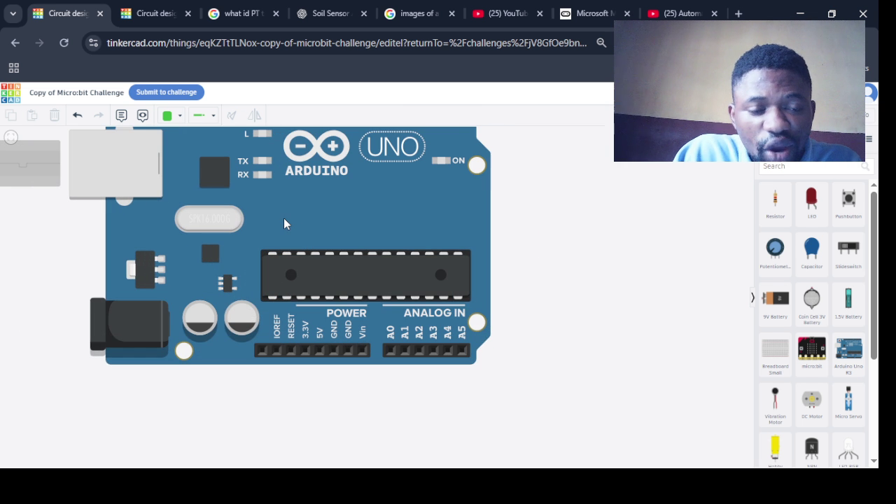
pyautogui.click(105, 163)
pyautogui.scroll(-5, 107, 161)
pyautogui.scroll(5, 107, 162)
pyautogui.scroll(3, 238, 225)
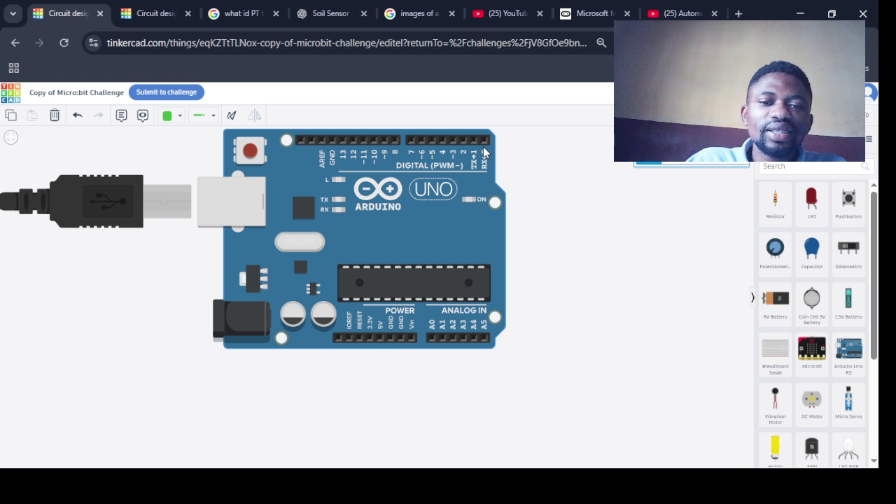
# - Search 'micro' and drop a micro:bit onto the canvas
pyautogui.click(794, 166)
pyautogui.write('micro')
pyautogui.click(787, 182)
pyautogui.moveTo(775, 200); pyautogui.dragTo(661, 197)
pyautogui.click(574, 248)
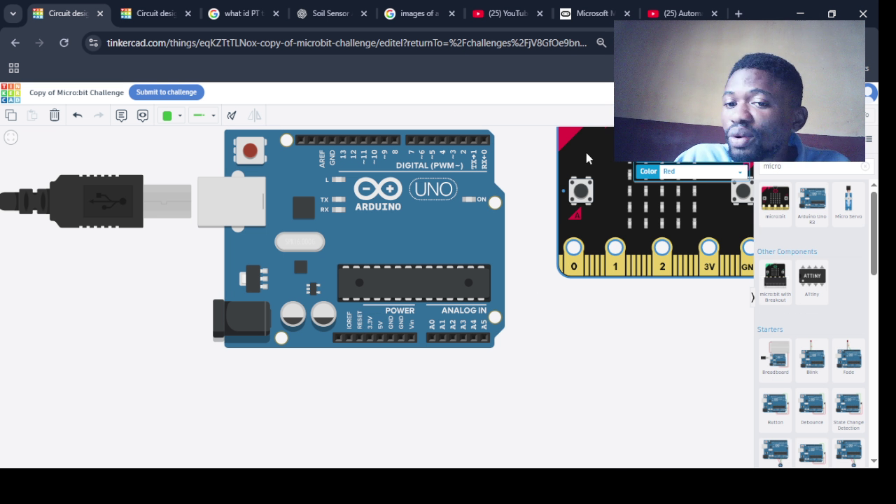
# - Remove the micro:bit again and show the Arduino's default blink block code
pyautogui.moveTo(587, 158); pyautogui.dragTo(576, 327)
pyautogui.click(78, 115)
pyautogui.press('Delete')
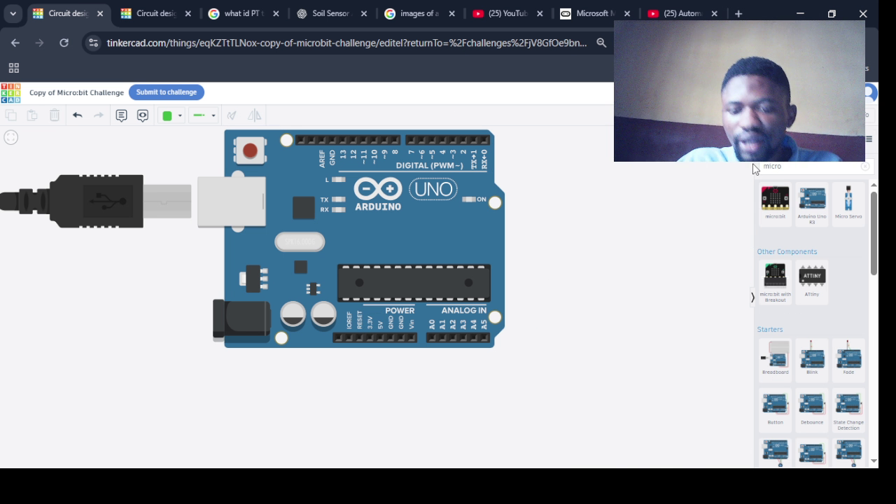
pyautogui.click(707, 116)
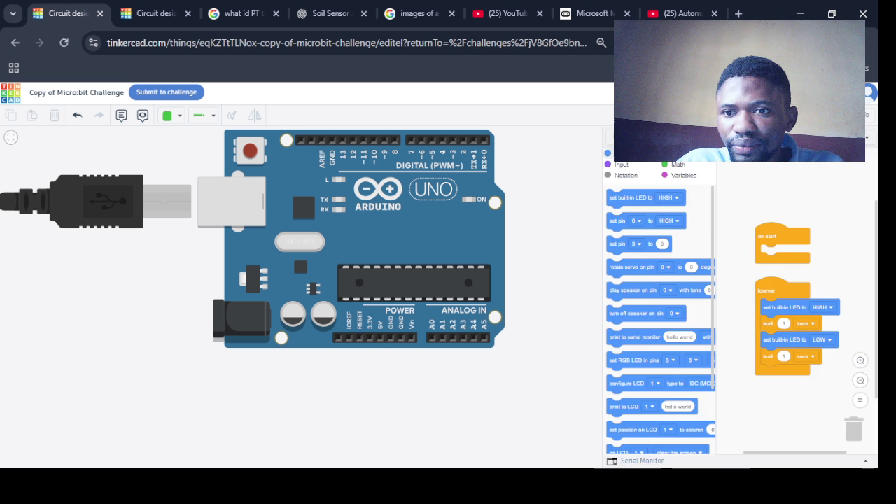
# - Close the code editor, search 'bread', and drop a breadboard next to the Arduino Uno
pyautogui.click(707, 115)
pyautogui.press('BackSpace')
pyautogui.press('BackSpace')
pyautogui.press('BackSpace')
pyautogui.write('bread')
pyautogui.moveTo(775, 201)
pyautogui.mouseDown()
pyautogui.moveTo(757, 221)
pyautogui.moveTo(529, 256)
pyautogui.moveTo(679, 223)
pyautogui.mouseUp()
# - Move the Arduino left and set the breadboard beside it
pyautogui.moveTo(394, 253); pyautogui.dragTo(328, 250)
pyautogui.click(324, 257)
pyautogui.scroll(-2, 323, 258)
pyautogui.scroll(-1, 324, 252)
pyautogui.moveTo(524, 237); pyautogui.dragTo(474, 237)
pyautogui.scroll(-1, 302, 241)
pyautogui.moveTo(481, 257); pyautogui.dragTo(467, 264)
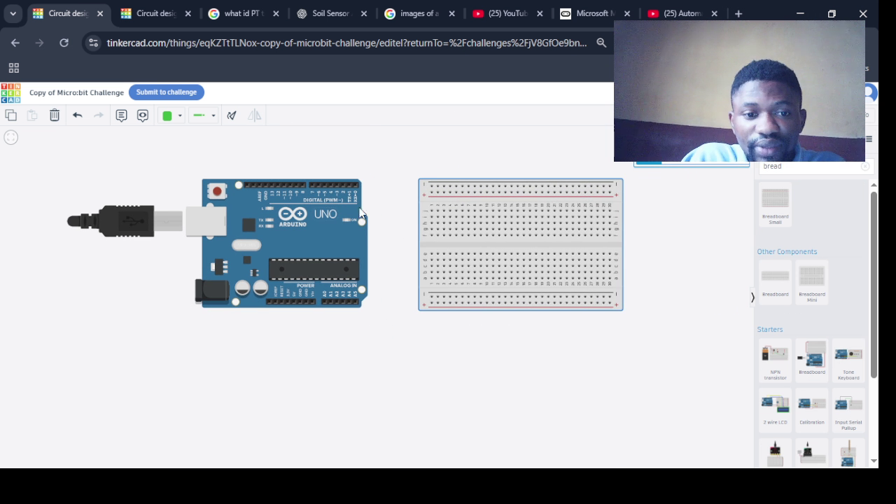
# - Clear the component search and drop a red LED above the breadboard
pyautogui.scroll(2, 338, 205)
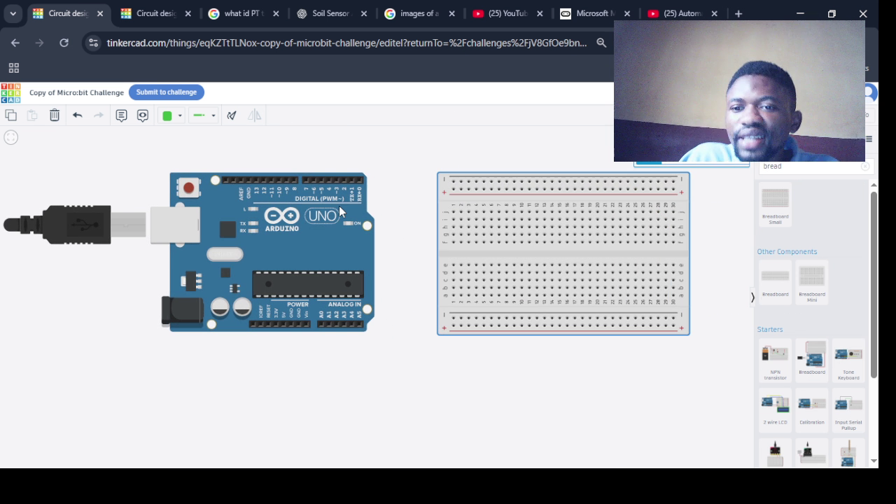
pyautogui.click(865, 167)
pyautogui.moveTo(811, 199); pyautogui.dragTo(458, 155)
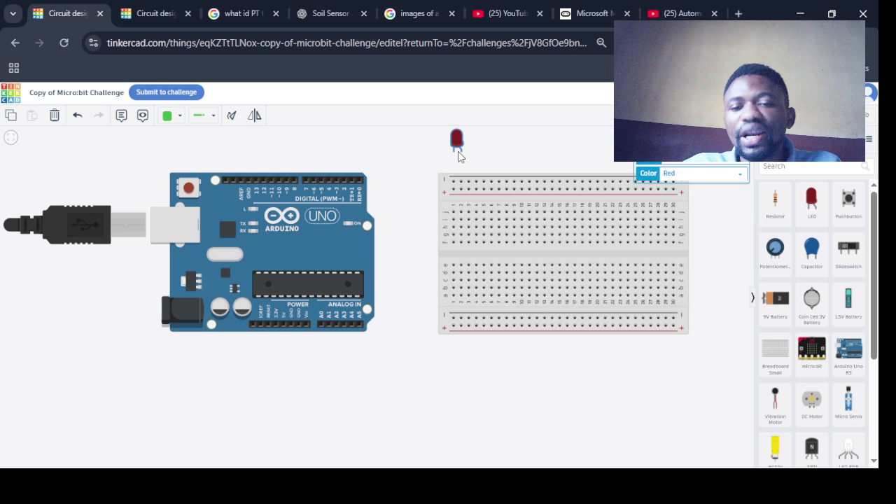
# - Place a 1 kΩ resistor at the breadboard's top edge beside the LED
pyautogui.moveTo(459, 155)
pyautogui.mouseDown()
pyautogui.moveTo(479, 159)
pyautogui.moveTo(460, 154)
pyautogui.mouseUp()
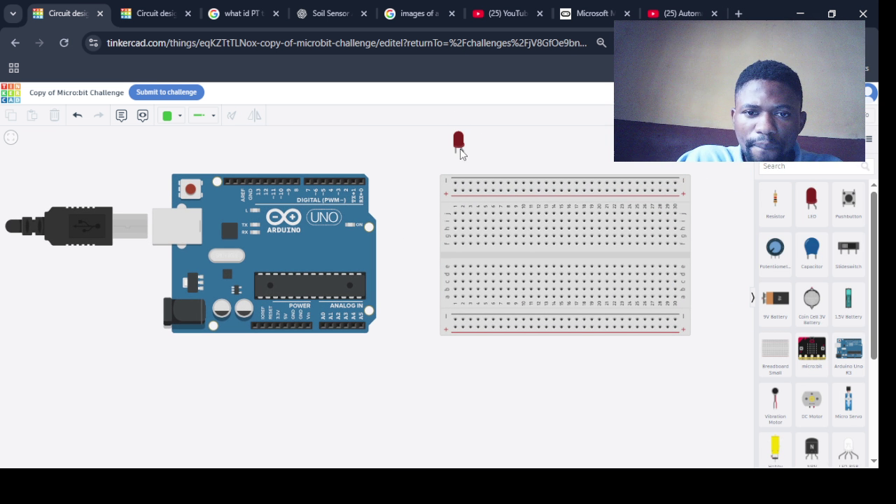
pyautogui.moveTo(775, 203)
pyautogui.mouseDown()
pyautogui.moveTo(546, 177)
pyautogui.moveTo(412, 173)
pyautogui.mouseUp()
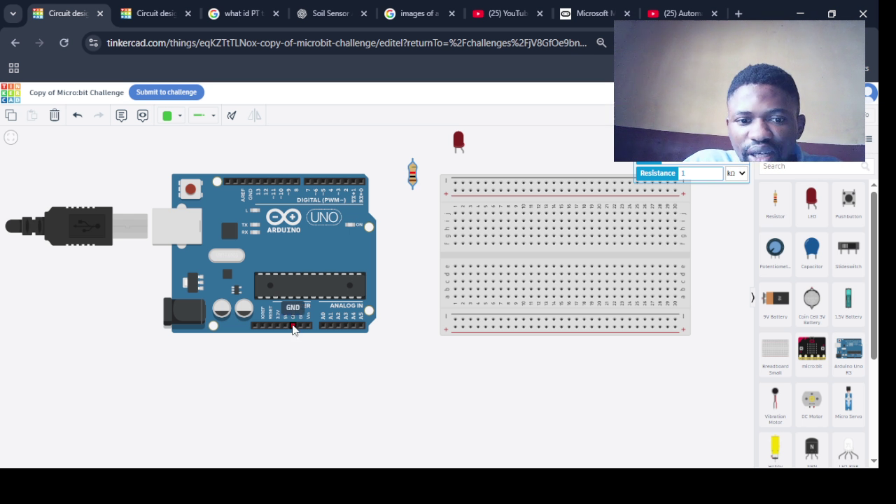
pyautogui.scroll(3, 294, 329)
pyautogui.scroll(2, 293, 329)
pyautogui.scroll(-4, 293, 329)
pyautogui.scroll(1, 293, 330)
# - Wire the Arduino's GND to the negative rail and 5V to the positive rail
pyautogui.click(324, 349)
pyautogui.click(303, 326)
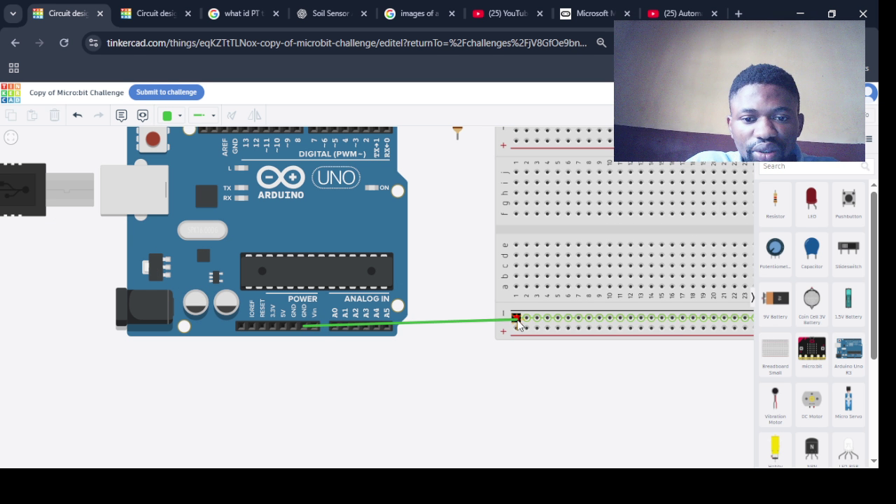
pyautogui.click(516, 319)
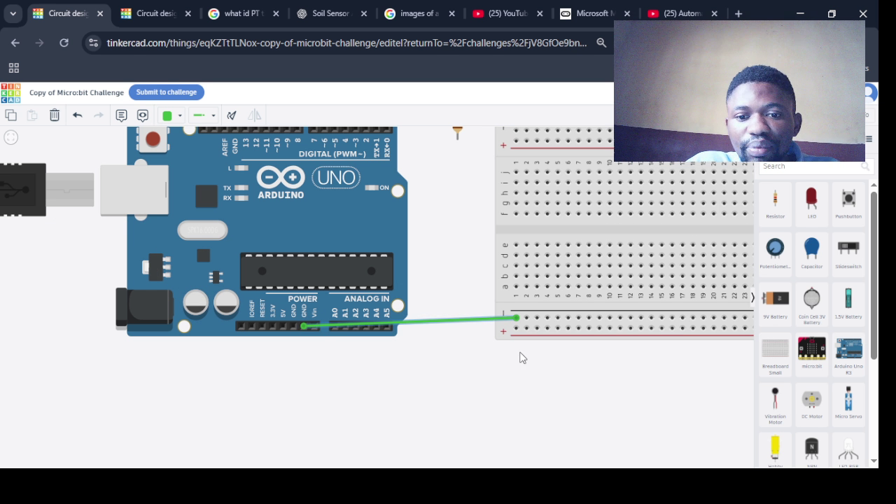
pyautogui.click(283, 326)
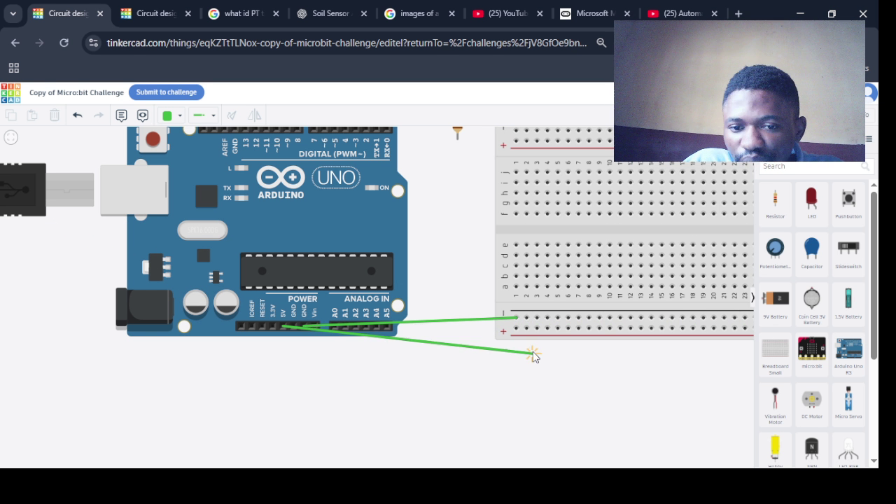
pyautogui.click(516, 328)
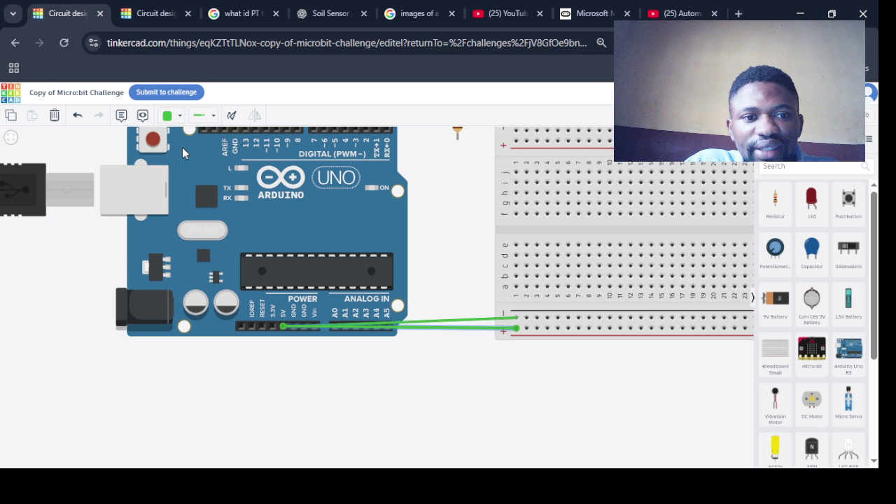
# - Colour the 5V wire red and the GND wire black
pyautogui.click(172, 116)
pyautogui.click(189, 168)
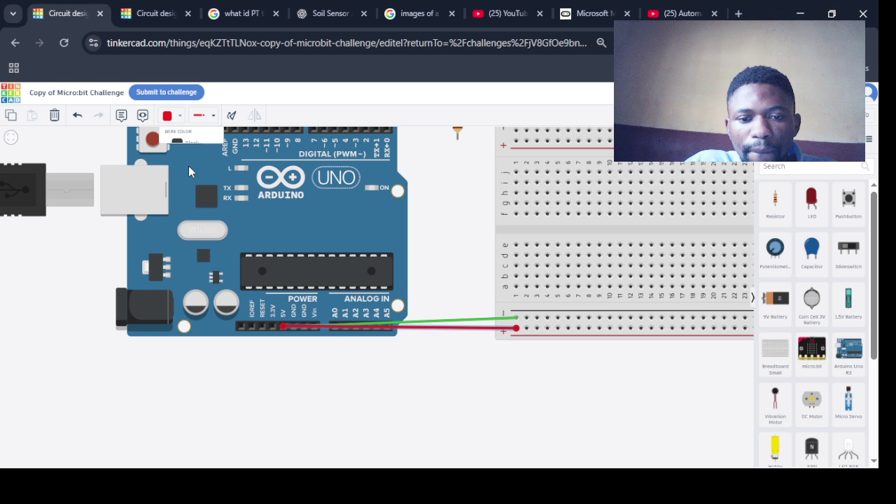
pyautogui.click(467, 320)
pyautogui.click(179, 115)
pyautogui.click(188, 146)
pyautogui.click(416, 398)
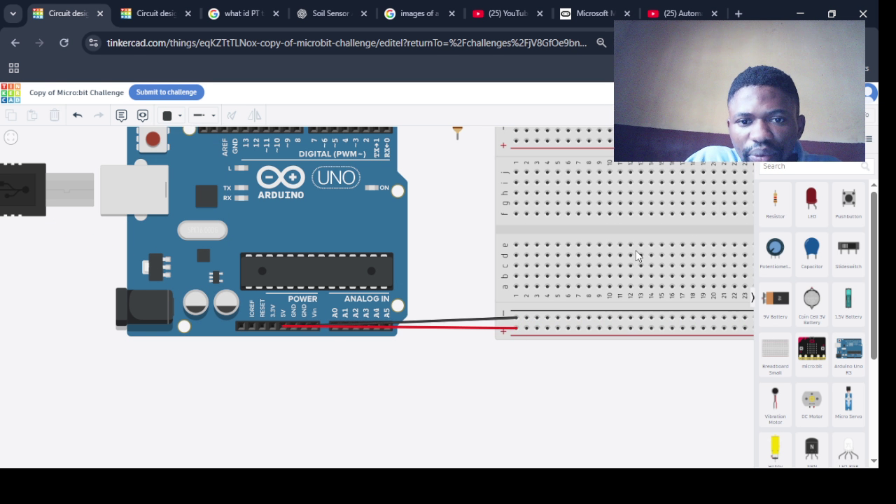
# - Shift the Arduino, breadboard, red LED and resistor closer together
pyautogui.scroll(-5, 636, 255)
pyautogui.moveTo(459, 229); pyautogui.dragTo(299, 249)
pyautogui.moveTo(598, 225); pyautogui.dragTo(558, 246)
pyautogui.scroll(8, 558, 246)
pyautogui.scroll(-8, 522, 248)
pyautogui.moveTo(575, 176); pyautogui.dragTo(463, 202)
pyautogui.scroll(5, 461, 203)
pyautogui.scroll(-1, 462, 203)
pyautogui.moveTo(703, 206); pyautogui.dragTo(686, 202)
pyautogui.scroll(-5, 602, 224)
# - Cancel a stray wire, close up Arduino and breadboard, and bring the LED over the breadboard
pyautogui.moveTo(472, 280); pyautogui.dragTo(289, 292)
pyautogui.click(670, 259)
pyautogui.press('Escape')
pyautogui.moveTo(652, 277); pyautogui.dragTo(486, 280)
pyautogui.scroll(5, 488, 284)
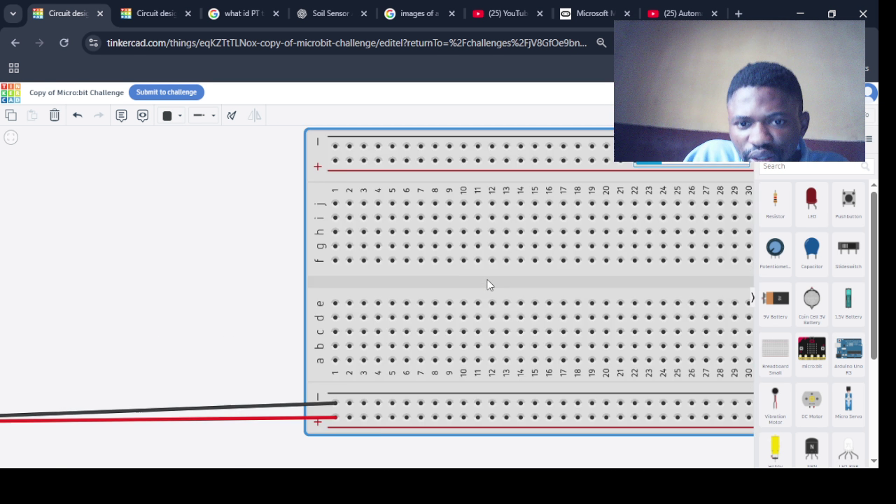
pyautogui.scroll(-2, 487, 284)
pyautogui.scroll(-2, 466, 278)
pyautogui.scroll(4, 466, 280)
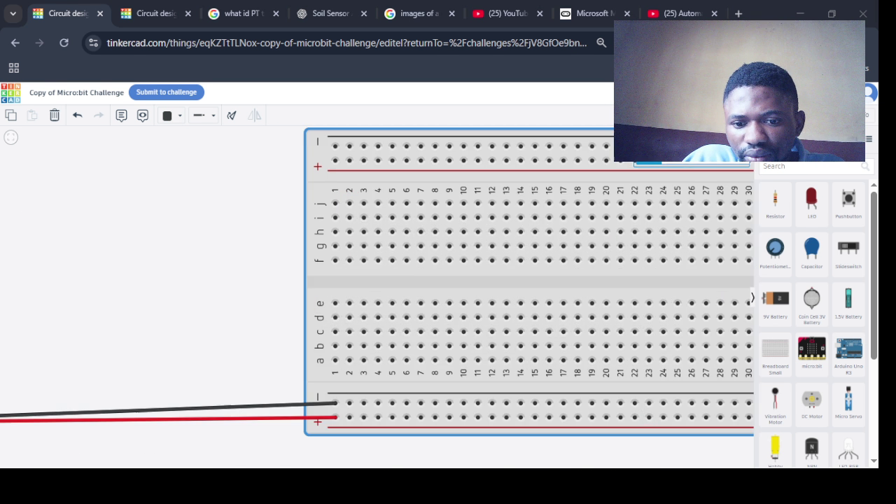
pyautogui.scroll(-5, 449, 345)
pyautogui.scroll(5, 449, 344)
pyautogui.scroll(-4, 460, 327)
pyautogui.moveTo(549, 231); pyautogui.dragTo(461, 229)
pyautogui.moveTo(461, 224)
pyautogui.mouseDown()
pyautogui.moveTo(374, 252)
pyautogui.moveTo(374, 222)
pyautogui.mouseUp()
# - Raise the breadboard under the red LED and move the Arduino up beside it
pyautogui.scroll(5, 380, 266)
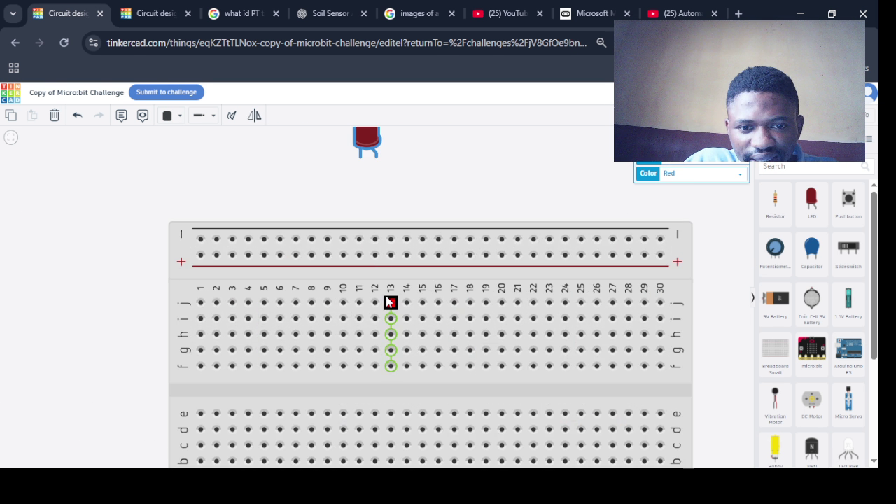
pyautogui.scroll(-3, 427, 356)
pyautogui.scroll(-1, 812, 329)
pyautogui.moveTo(409, 350); pyautogui.dragTo(403, 216)
pyautogui.moveTo(394, 236); pyautogui.dragTo(390, 220)
pyautogui.click(210, 294)
pyautogui.moveTo(44, 355); pyautogui.dragTo(168, 242)
# - Plug the LED into row j, column 13 and drag the 1 kΩ resistor beneath it
pyautogui.moveTo(383, 227); pyautogui.dragTo(408, 203)
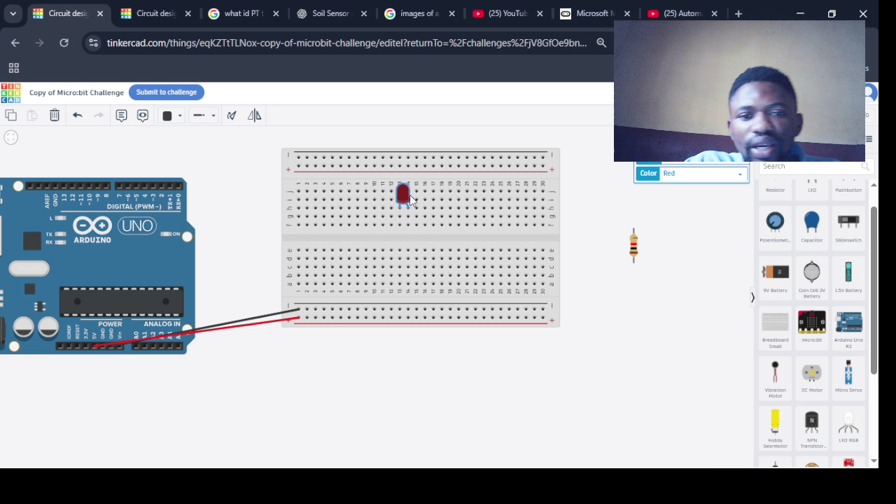
pyautogui.click(633, 247)
pyautogui.moveTo(637, 258)
pyautogui.mouseDown()
pyautogui.moveTo(401, 243)
pyautogui.moveTo(405, 235)
pyautogui.mouseUp()
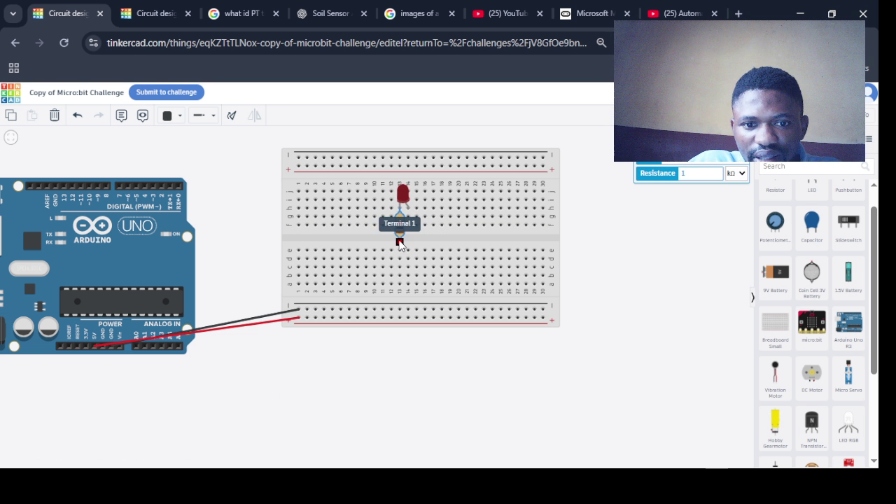
# - Undo a stray short wire and seat the resistor across the centre gap in column 13
pyautogui.click(400, 242)
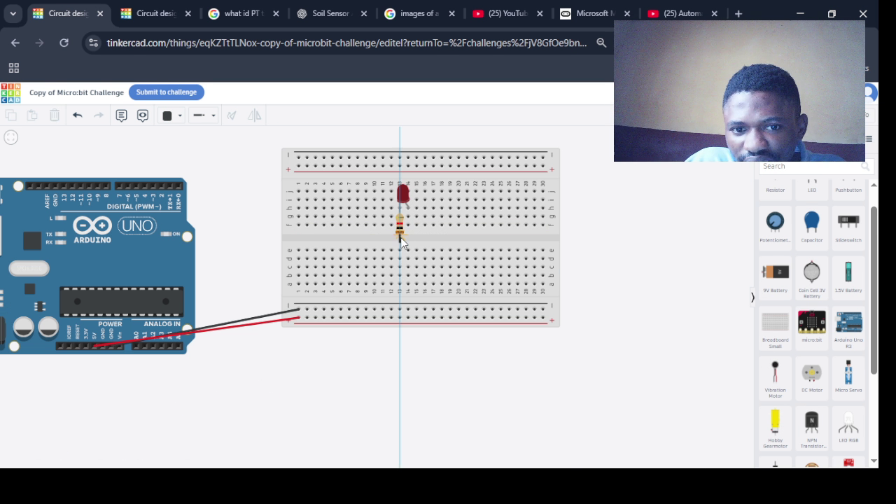
pyautogui.click(402, 243)
pyautogui.hotkey('ctrl', 'z')
pyautogui.moveTo(399, 219); pyautogui.dragTo(400, 262)
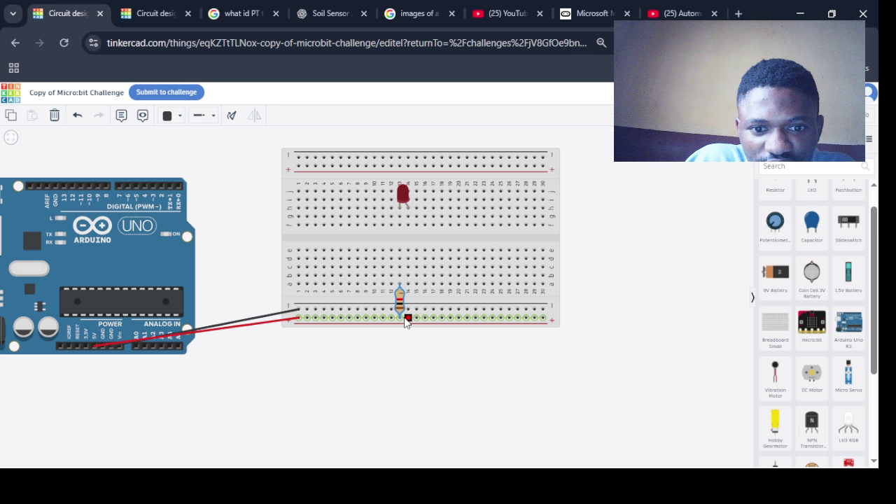
pyautogui.moveTo(400, 311); pyautogui.dragTo(400, 252)
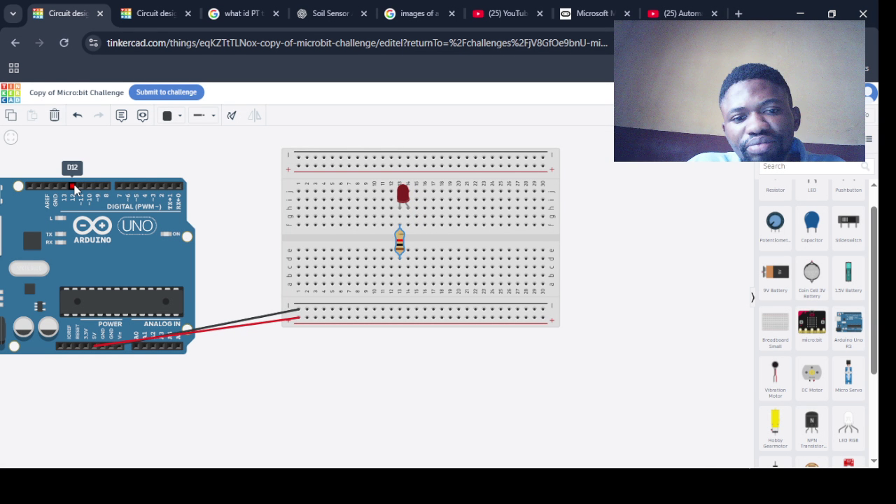
# - Run a blue wire from Arduino pin 12 to row f, column 13 under the LED
pyautogui.click(74, 188)
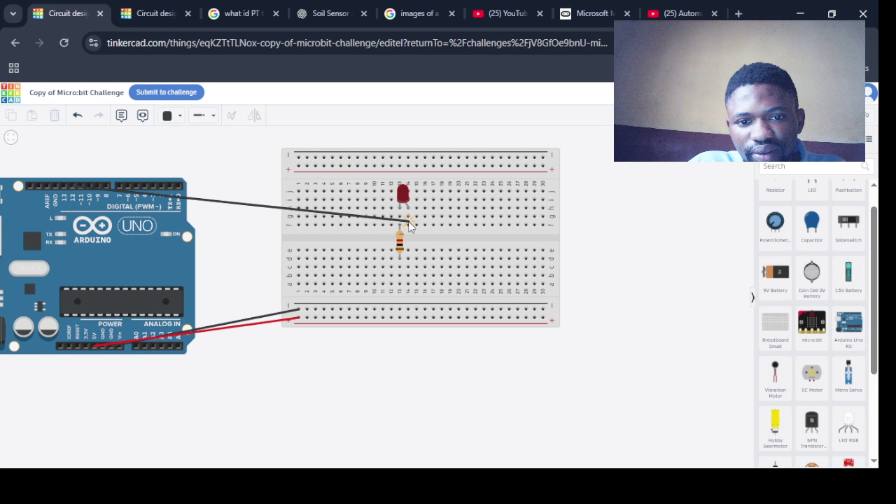
pyautogui.click(409, 223)
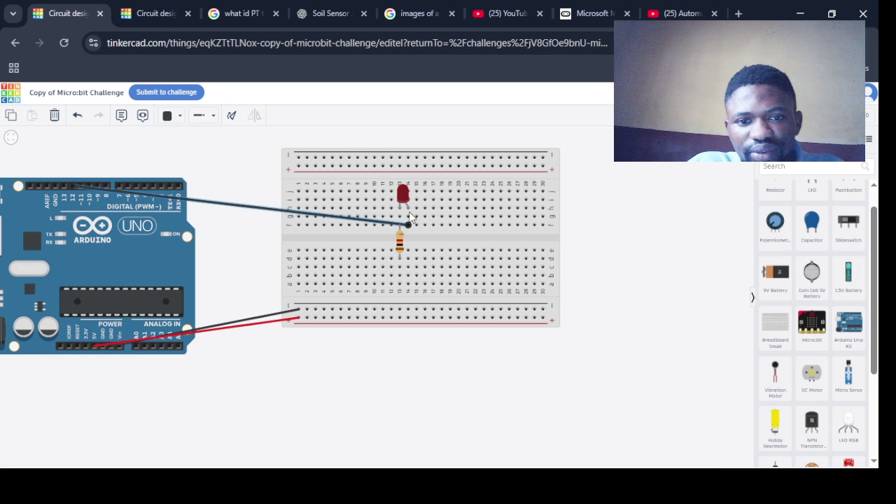
pyautogui.click(325, 221)
pyautogui.click(177, 124)
pyautogui.click(191, 245)
pyautogui.click(186, 201)
pyautogui.click(172, 115)
pyautogui.click(186, 242)
pyautogui.click(422, 387)
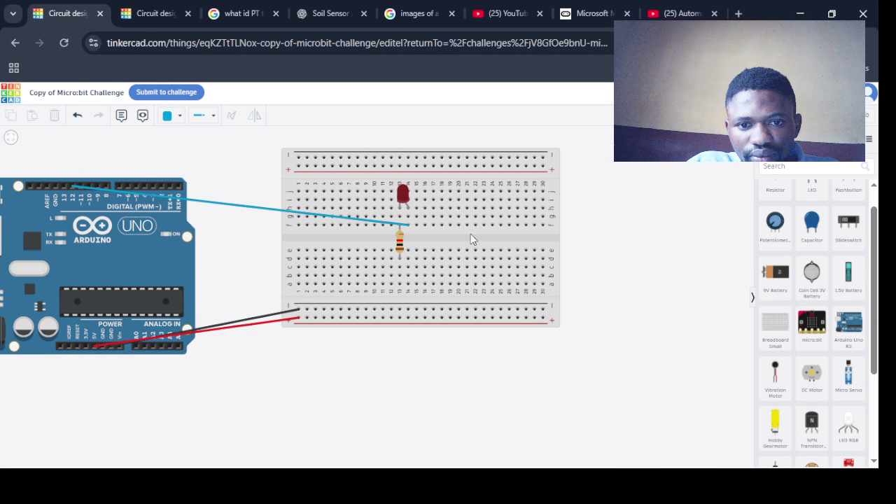
# - Shift the breadboard and Arduino right and open the Arduino code in Text mode
pyautogui.moveTo(470, 234); pyautogui.dragTo(579, 235)
pyautogui.moveTo(171, 264); pyautogui.dragTo(267, 245)
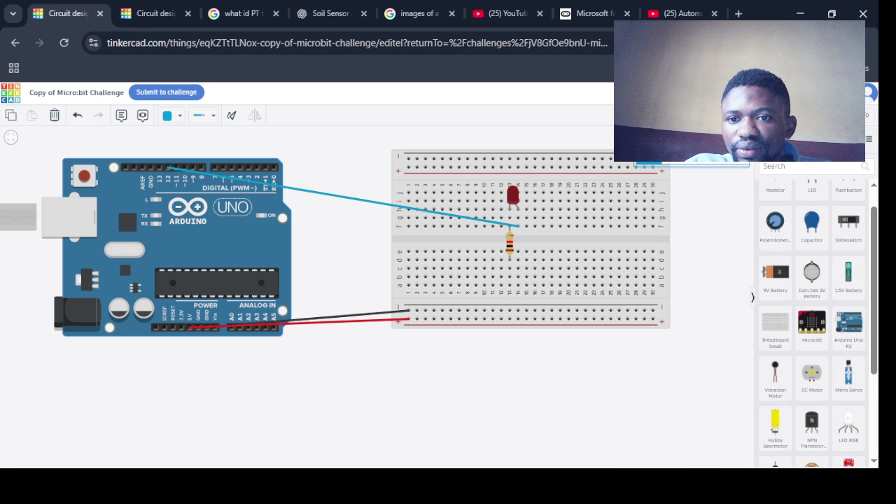
pyautogui.click(707, 114)
pyautogui.scroll(-2, 641, 174)
pyautogui.click(640, 174)
pyautogui.click(462, 298)
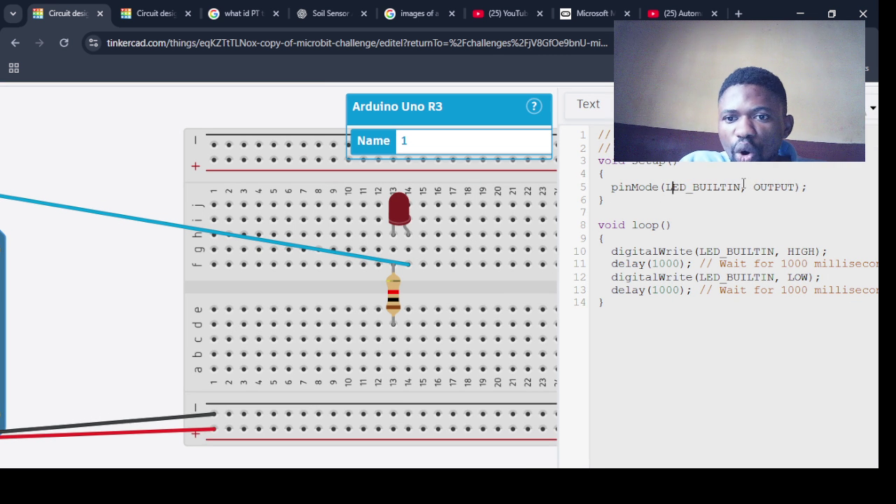
# - Replace LED_BUILTIN with pin 12 in pinMode and both digitalWrite calls, keeping 1000 ms delays
pyautogui.click(741, 187)
pyautogui.press('BackSpace')
pyautogui.press('BackSpace')
pyautogui.press('BackSpace')
pyautogui.press('BackSpace')
pyautogui.press('BackSpace')
pyautogui.write('12')
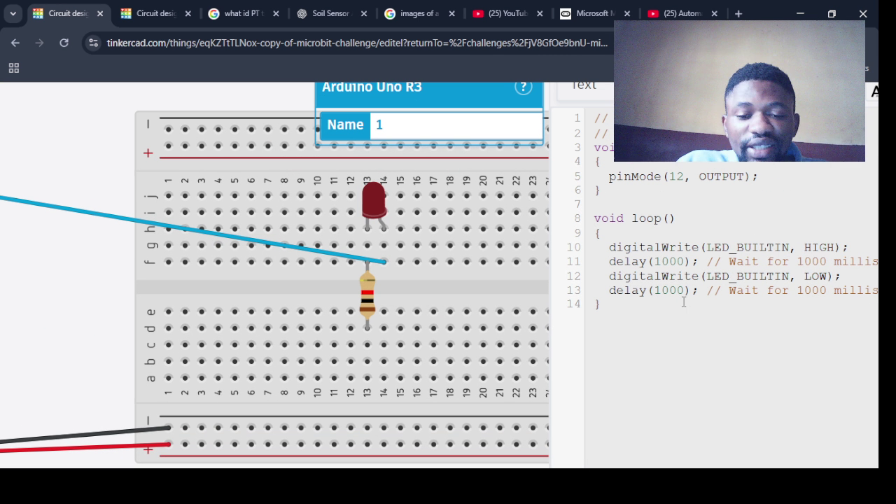
pyautogui.click(684, 302)
pyautogui.doubleClick(708, 246)
pyautogui.write('12')
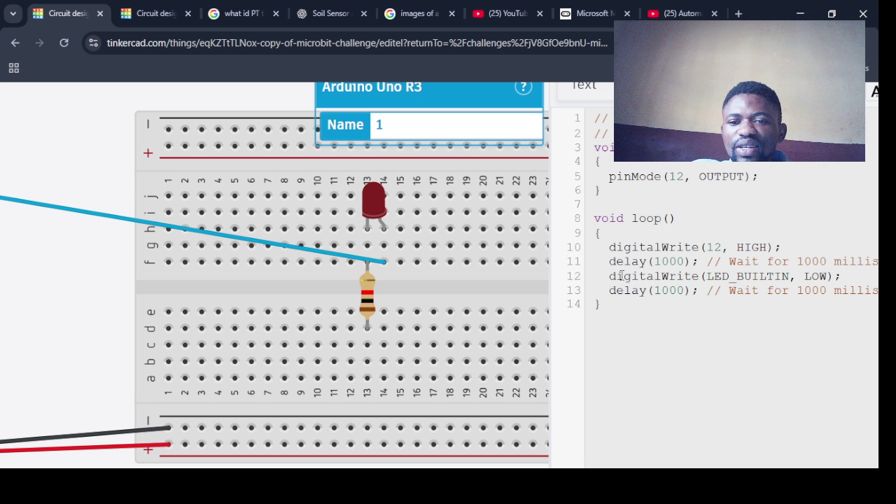
pyautogui.moveTo(789, 277); pyautogui.dragTo(694, 276)
pyautogui.write('(12')
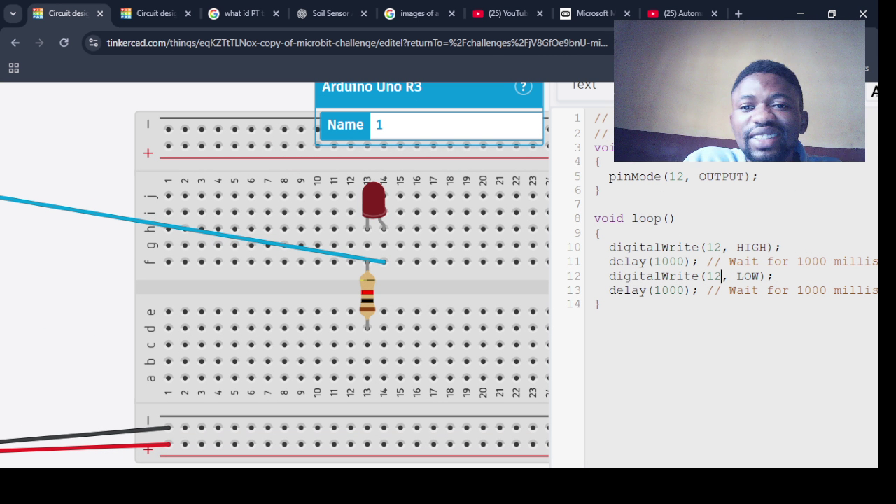
pyautogui.moveTo(676, 218); pyautogui.dragTo(624, 226)
pyautogui.click(679, 222)
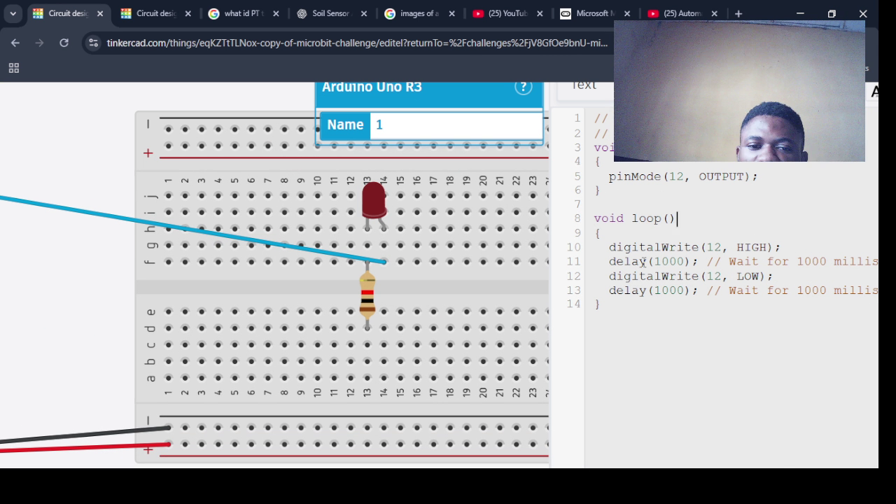
pyautogui.hotkey('ctrl', '-')
pyautogui.hotkey('ctrl', '-')
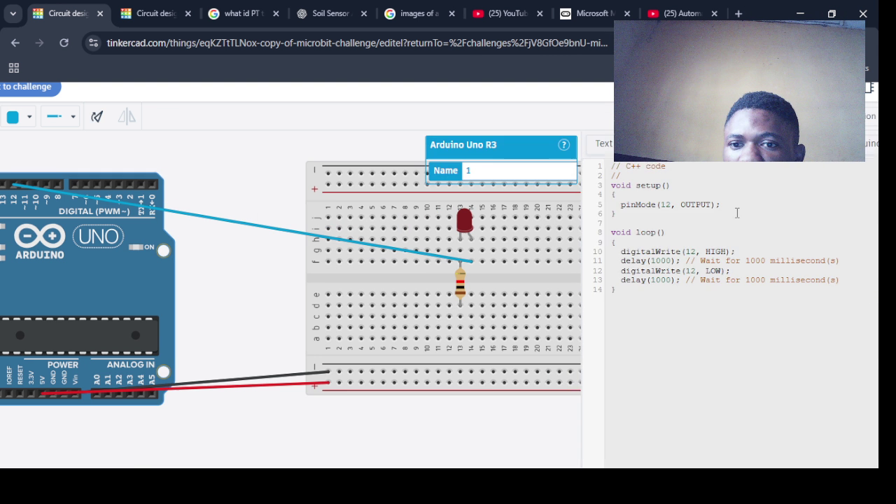
# - Run the simulation and inspect the resistor and black GND wire on the breadboard
pyautogui.click(362, 129)
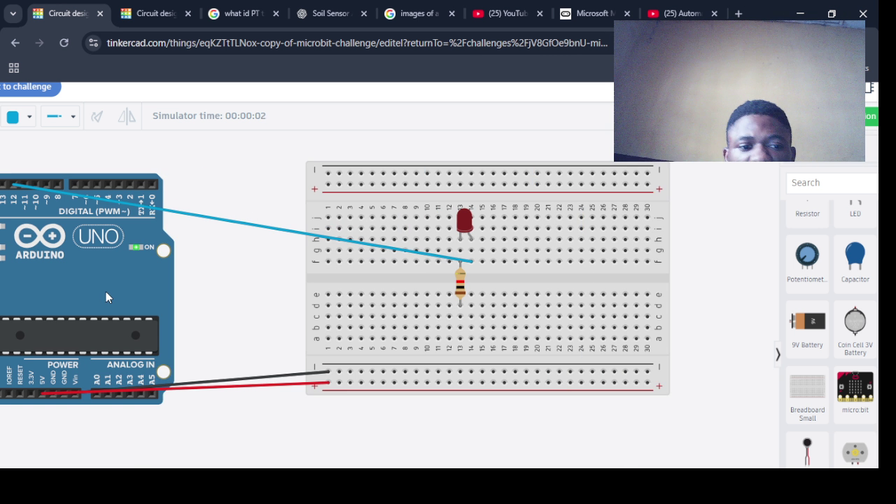
pyautogui.scroll(-2, 106, 296)
pyautogui.scroll(2, 105, 296)
pyautogui.scroll(-2, 323, 287)
pyautogui.scroll(-2, 324, 287)
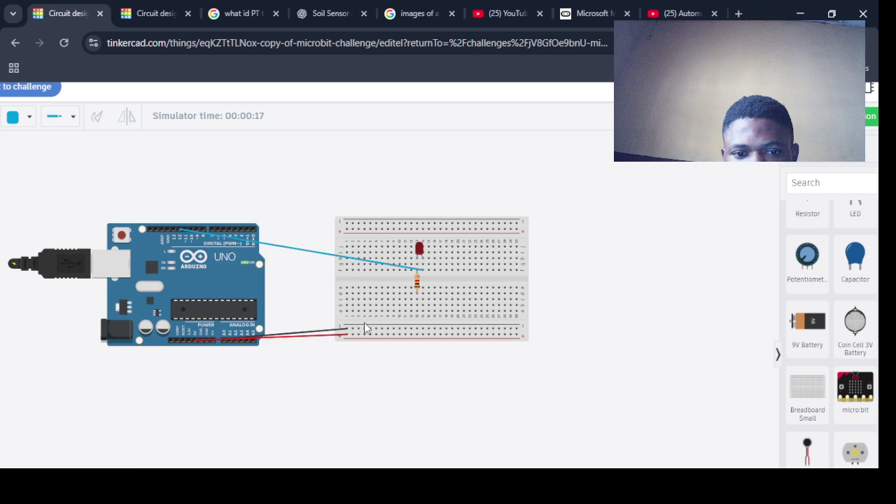
pyautogui.scroll(4, 423, 341)
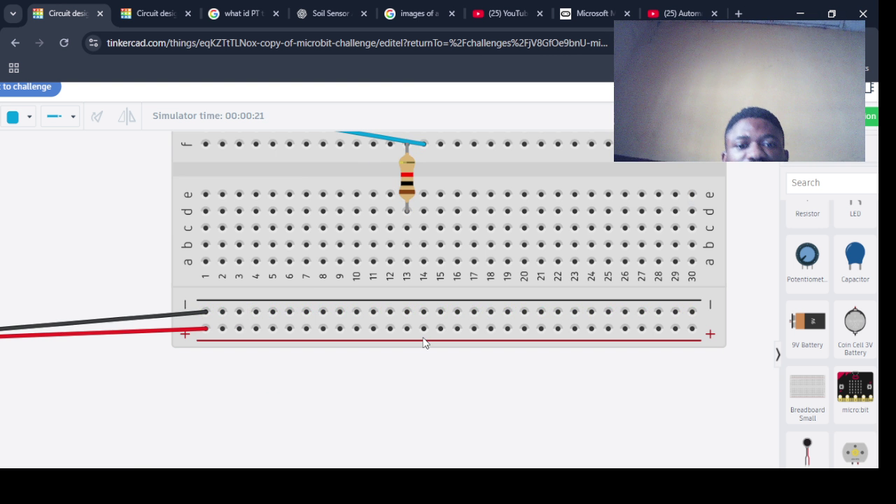
pyautogui.click(407, 178)
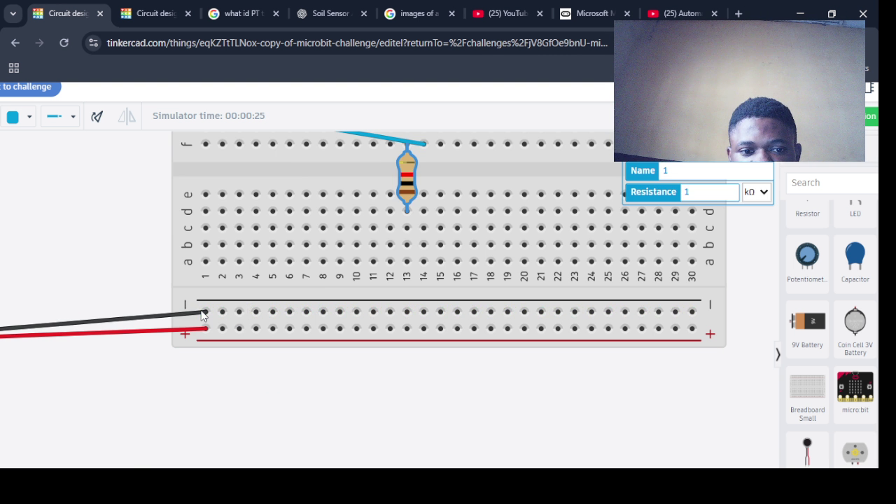
pyautogui.click(203, 315)
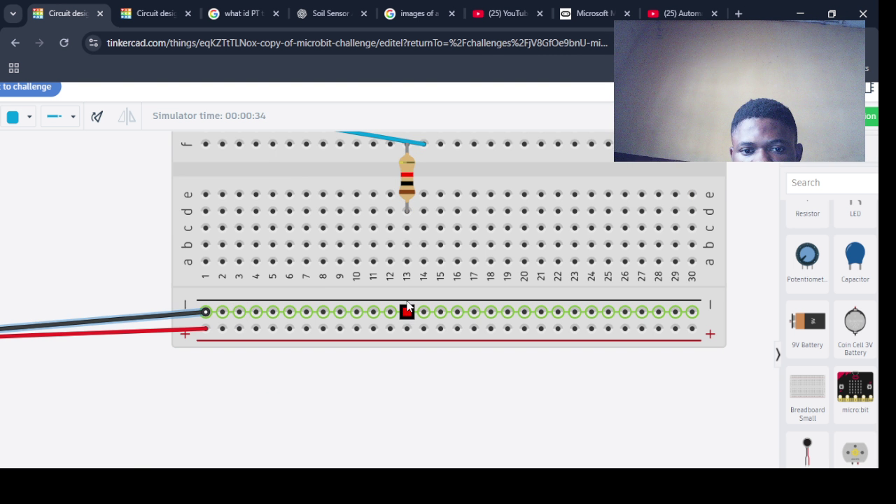
# - Stop the simulation and add a black wire from the resistor's lower lead to the negative rail
pyautogui.scroll(-5, 408, 306)
pyautogui.click(871, 116)
pyautogui.click(406, 233)
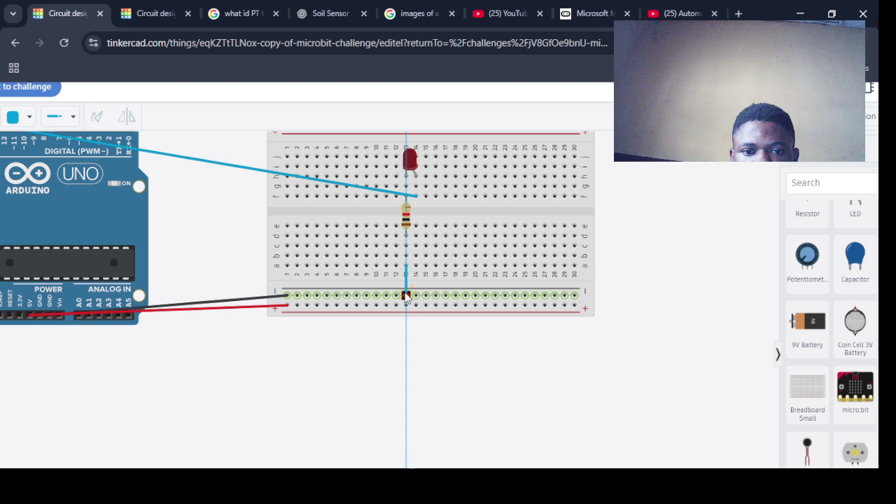
pyautogui.click(406, 295)
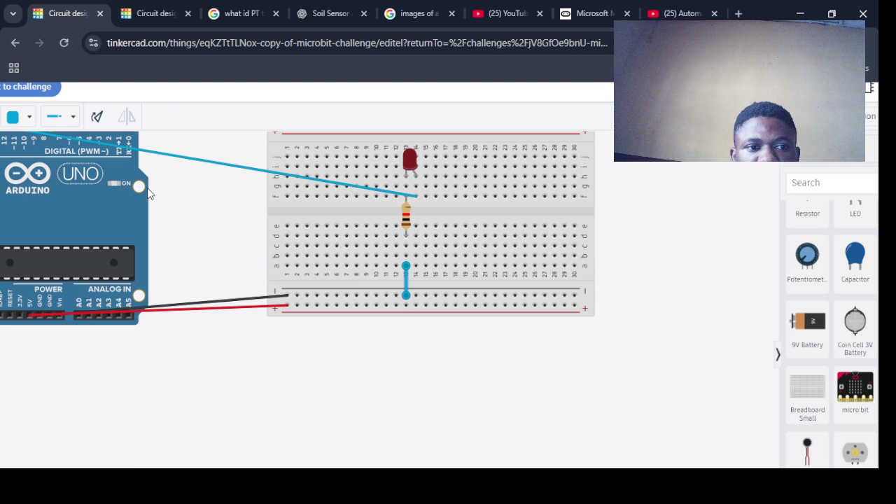
pyautogui.click(20, 116)
pyautogui.click(35, 159)
pyautogui.click(350, 376)
pyautogui.scroll(-4, 347, 370)
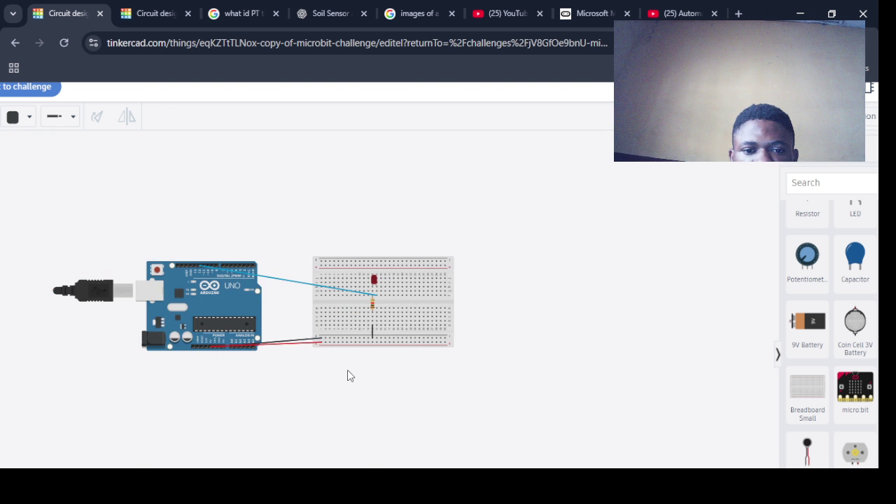
pyautogui.scroll(4, 350, 376)
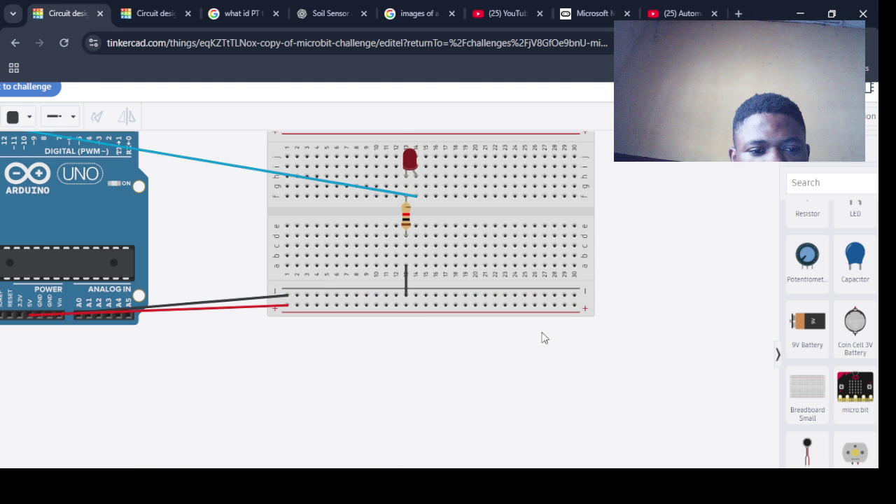
pyautogui.scroll(1, 542, 338)
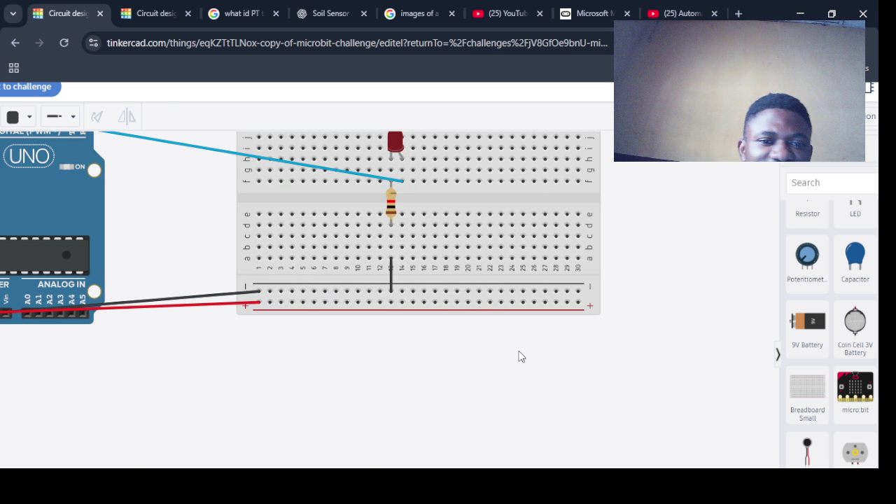
pyautogui.scroll(-3, 521, 357)
# - Restart the circuit simulation
pyautogui.click(833, 116)
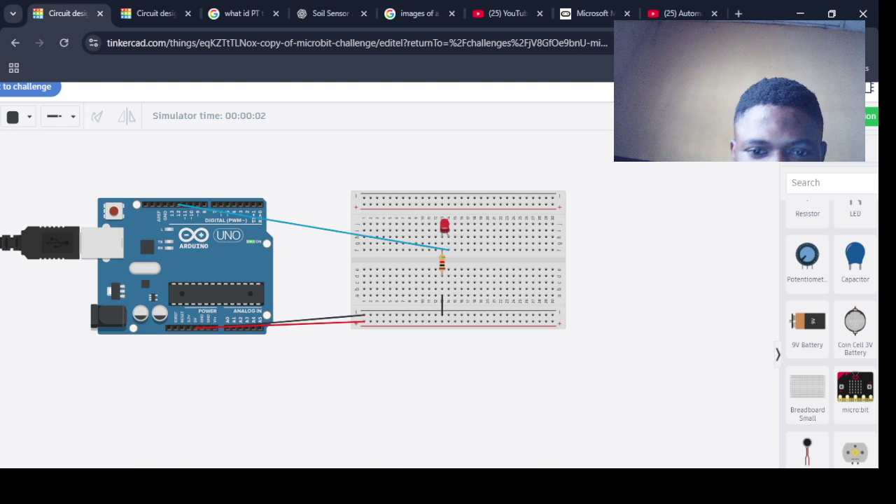
pyautogui.scroll(2, 567, 194)
pyautogui.scroll(-2, 416, 312)
pyautogui.scroll(2, 416, 312)
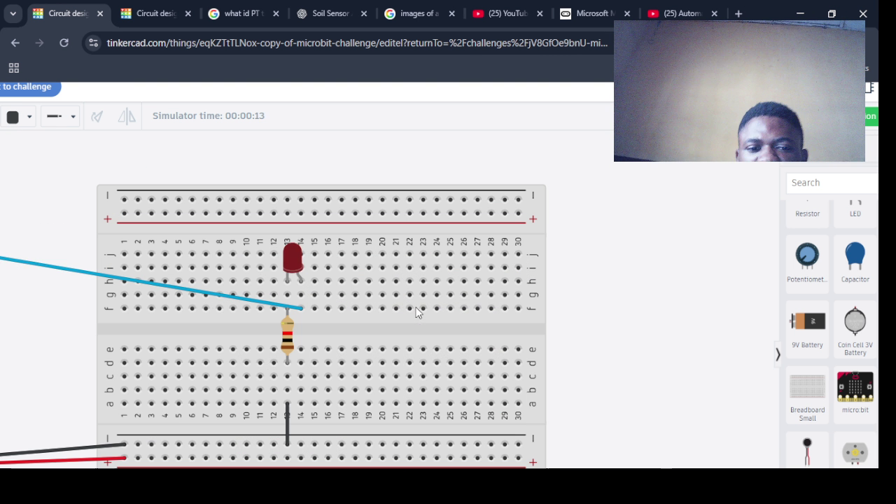
# - Change the breadboard LED's colour from red to green in the Inspector
pyautogui.click(292, 259)
pyautogui.click(29, 117)
pyautogui.click(677, 213)
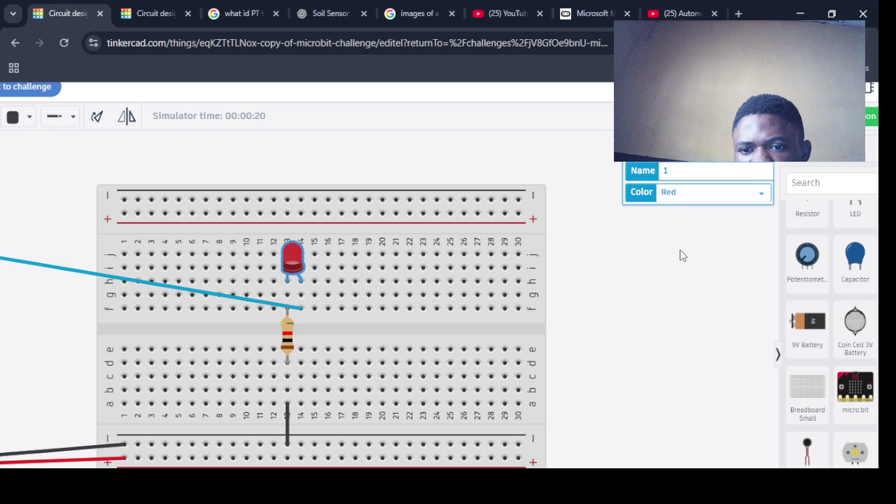
pyautogui.click(676, 192)
pyautogui.click(677, 222)
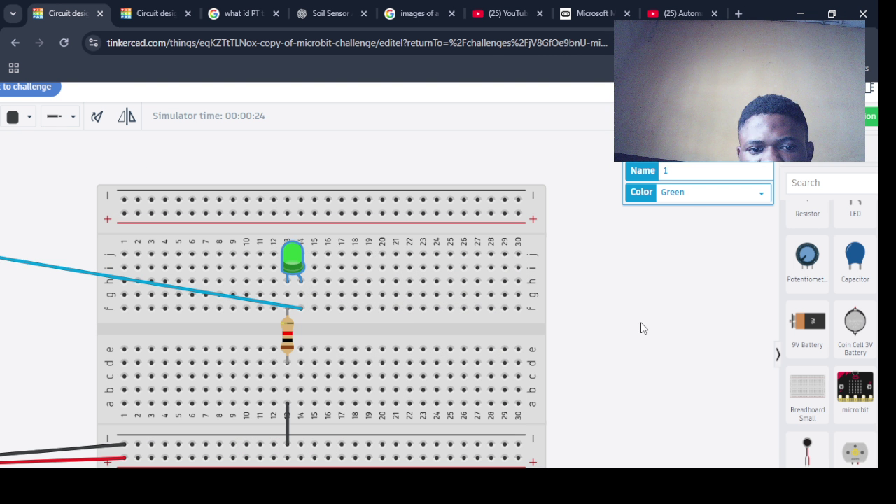
pyautogui.click(713, 198)
pyautogui.click(678, 247)
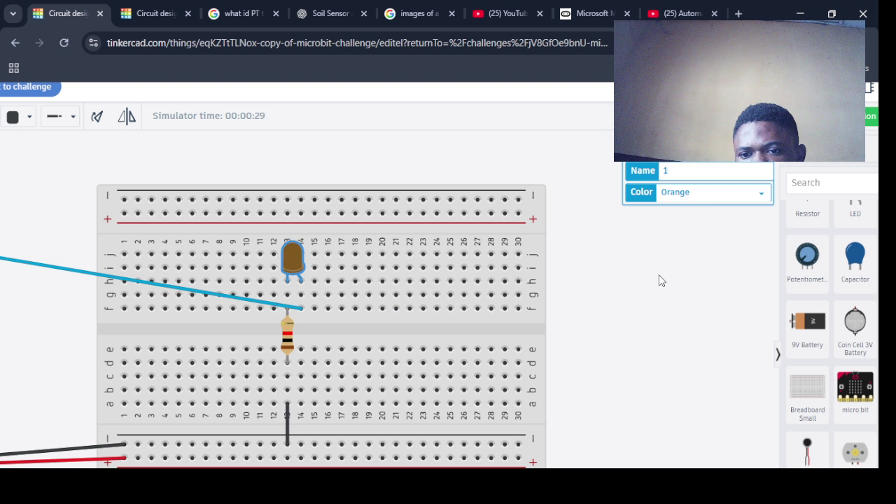
pyautogui.click(700, 193)
pyautogui.click(689, 210)
pyautogui.click(689, 197)
pyautogui.click(671, 228)
pyautogui.scroll(-3, 590, 302)
pyautogui.scroll(2, 590, 302)
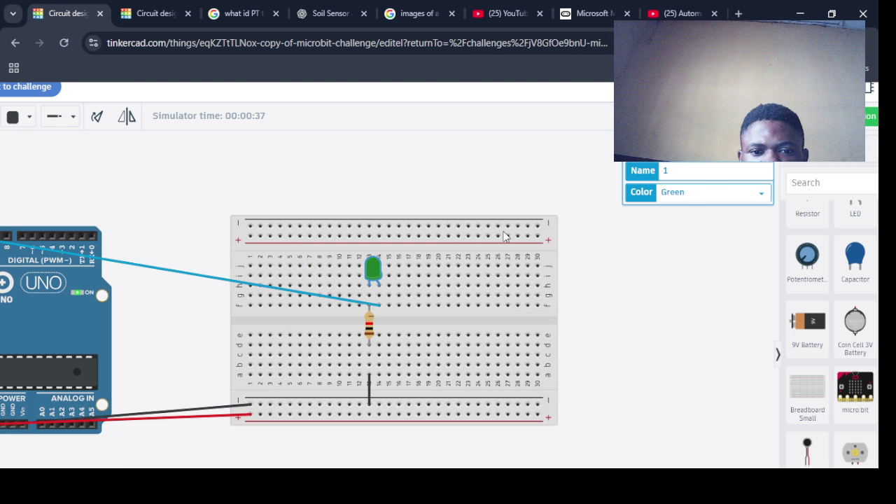
pyautogui.scroll(2, 504, 237)
pyautogui.scroll(3, 504, 236)
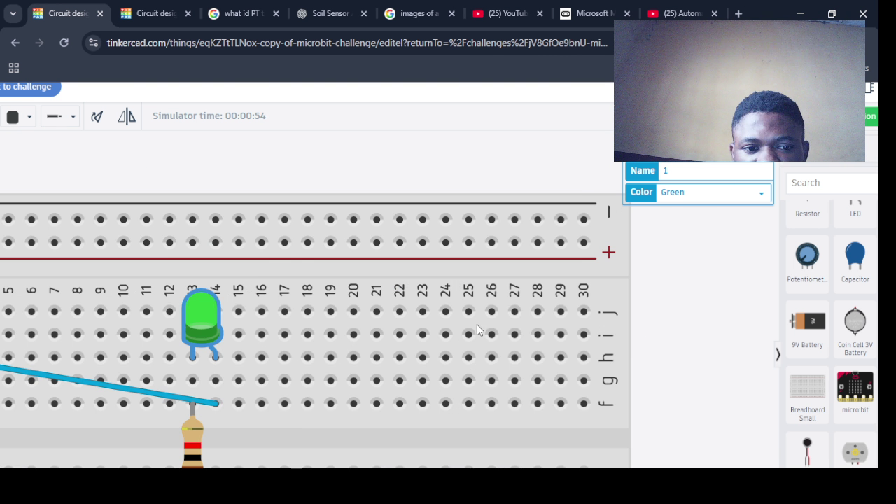
pyautogui.scroll(1, 476, 329)
pyautogui.scroll(-4, 516, 278)
pyautogui.scroll(-3, 516, 278)
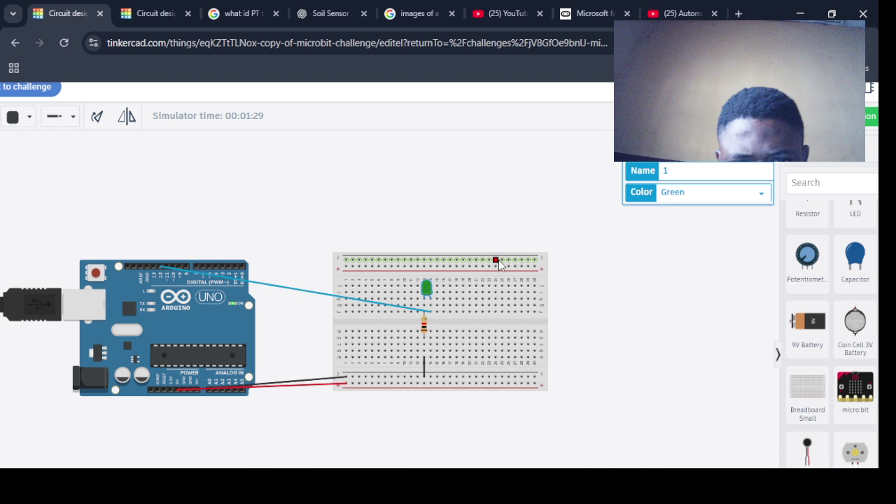
pyautogui.scroll(4, 498, 265)
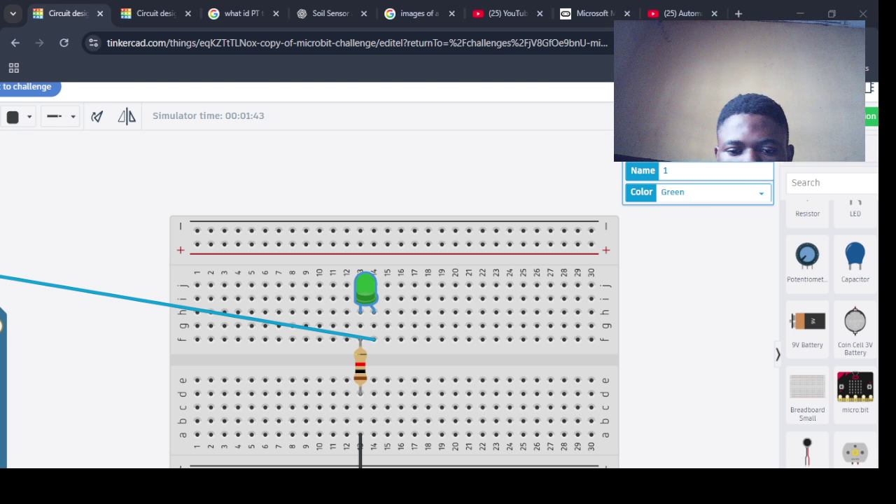
# - Stop the simulation, add another LED from an 'led' search, and arrange the LEDs on the breadboard
pyautogui.click(868, 115)
pyautogui.click(867, 115)
pyautogui.click(867, 115)
pyautogui.click(808, 182)
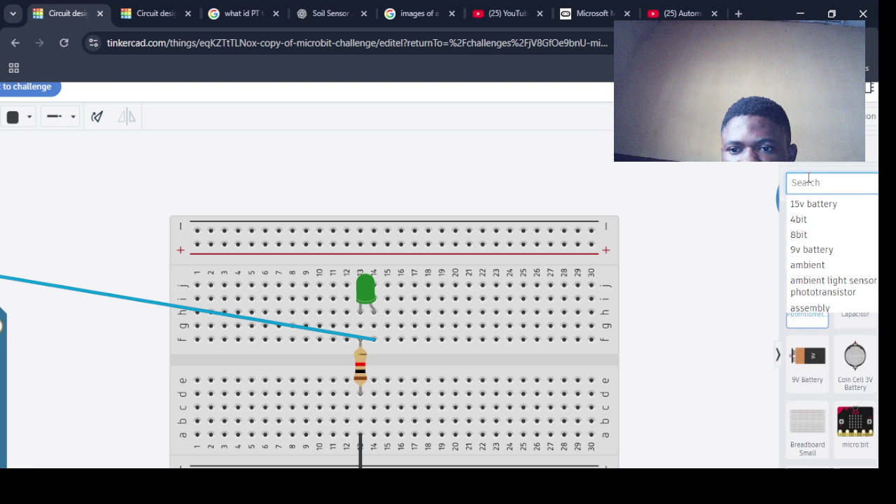
pyautogui.write('led')
pyautogui.moveTo(808, 258); pyautogui.dragTo(450, 310)
pyautogui.moveTo(478, 269); pyautogui.dragTo(437, 284)
pyautogui.press('Delete')
pyautogui.moveTo(806, 230)
pyautogui.mouseDown()
pyautogui.moveTo(390, 313)
pyautogui.moveTo(439, 327)
pyautogui.moveTo(425, 319)
pyautogui.mouseUp()
pyautogui.moveTo(369, 303)
pyautogui.mouseDown()
pyautogui.moveTo(393, 266)
pyautogui.moveTo(360, 308)
pyautogui.moveTo(347, 308)
pyautogui.mouseUp()
pyautogui.moveTo(389, 280)
pyautogui.mouseDown()
pyautogui.moveTo(377, 310)
pyautogui.moveTo(427, 306)
pyautogui.moveTo(360, 301)
pyautogui.mouseUp()
# - Set the middle LED's colour to Yellow
pyautogui.click(401, 301)
pyautogui.click(346, 301)
pyautogui.click(383, 299)
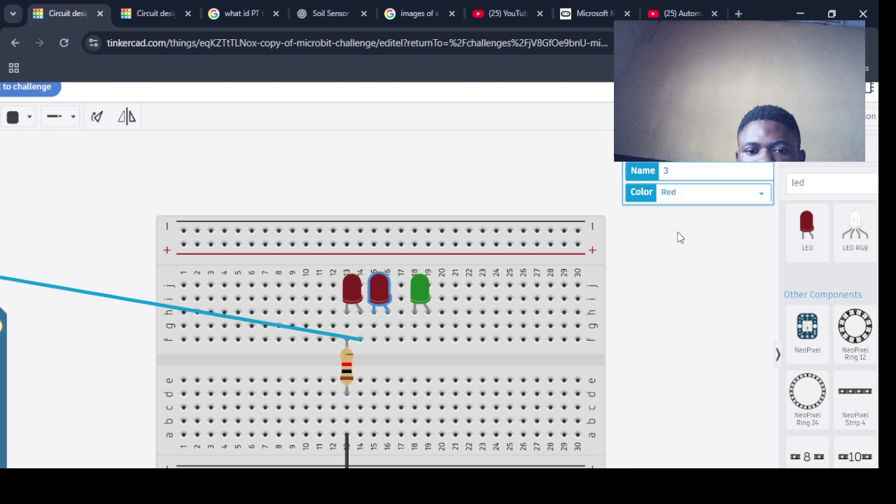
pyautogui.click(761, 192)
pyautogui.click(693, 248)
pyautogui.press('Escape')
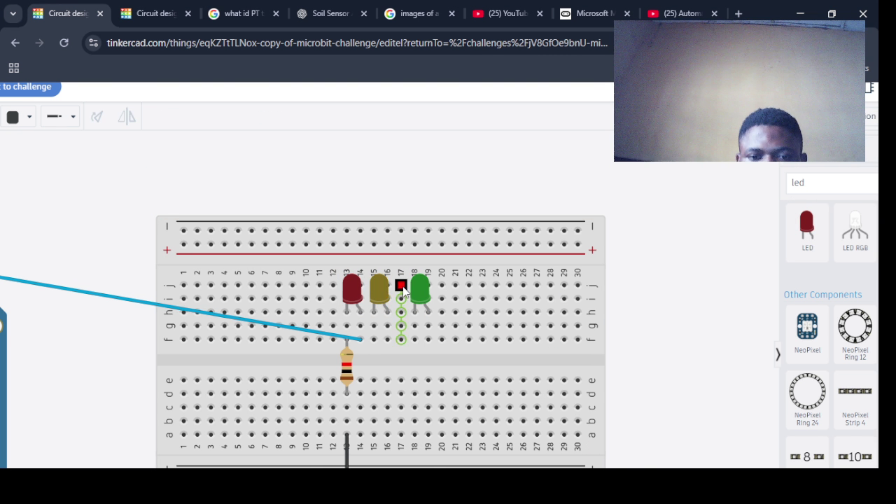
# - Shift the yellow and green LEDs one column right
pyautogui.click(387, 290)
pyautogui.moveTo(389, 292); pyautogui.dragTo(403, 293)
pyautogui.moveTo(419, 293); pyautogui.dragTo(431, 298)
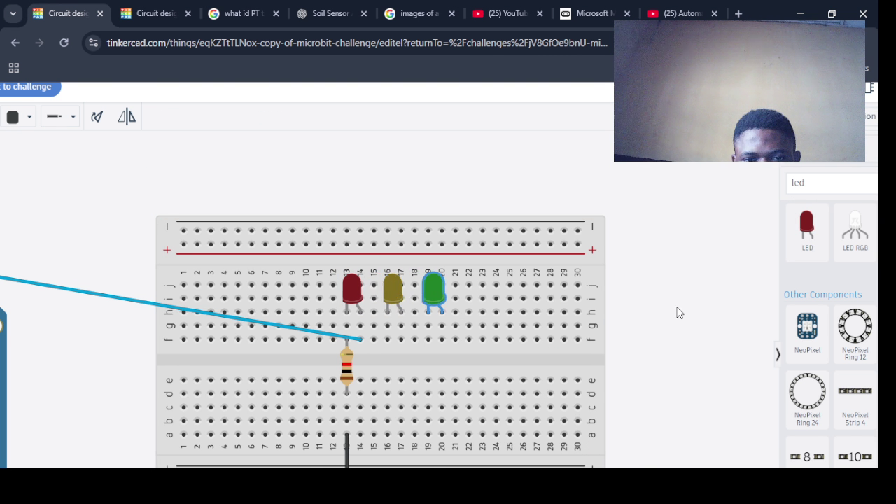
pyautogui.scroll(-3, 663, 312)
pyautogui.scroll(3, 657, 318)
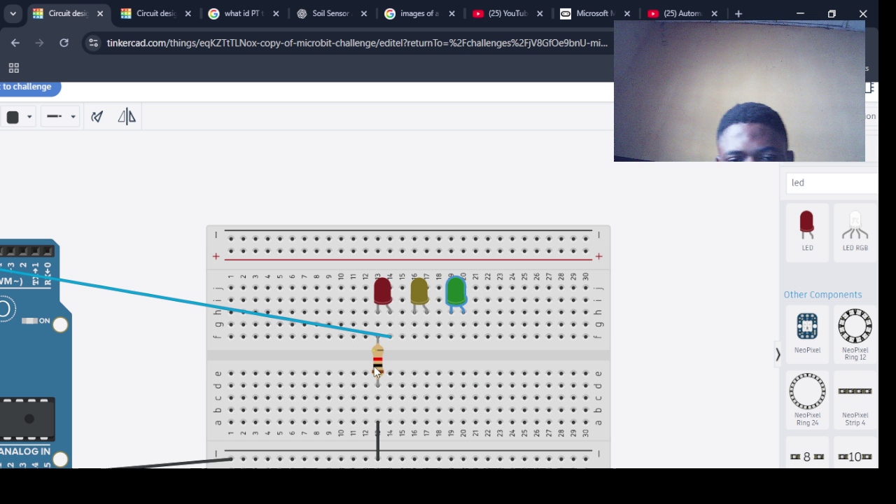
# - Search 'res' and place two resistors beneath the yellow and green LEDs
pyautogui.click(805, 183)
pyautogui.press('BackSpace')
pyautogui.press('BackSpace')
pyautogui.press('BackSpace')
pyautogui.write('red')
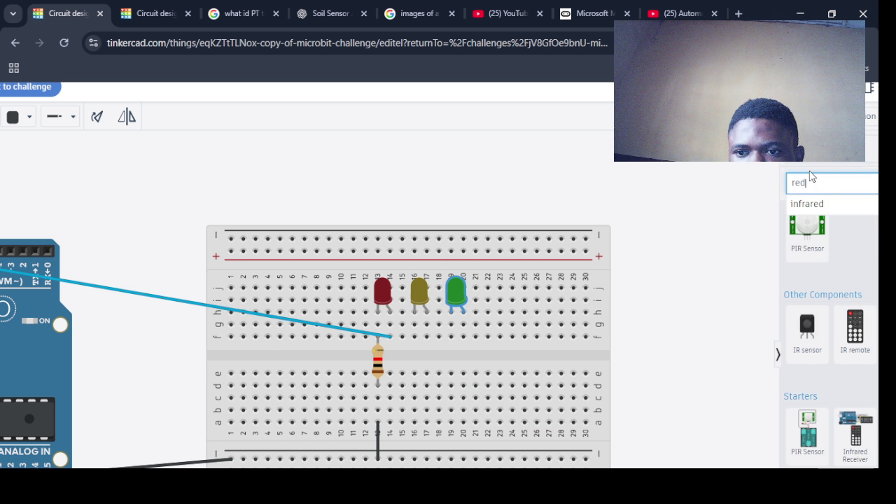
pyautogui.press('BackSpace')
pyautogui.write('s')
pyautogui.moveTo(810, 243); pyautogui.dragTo(410, 371)
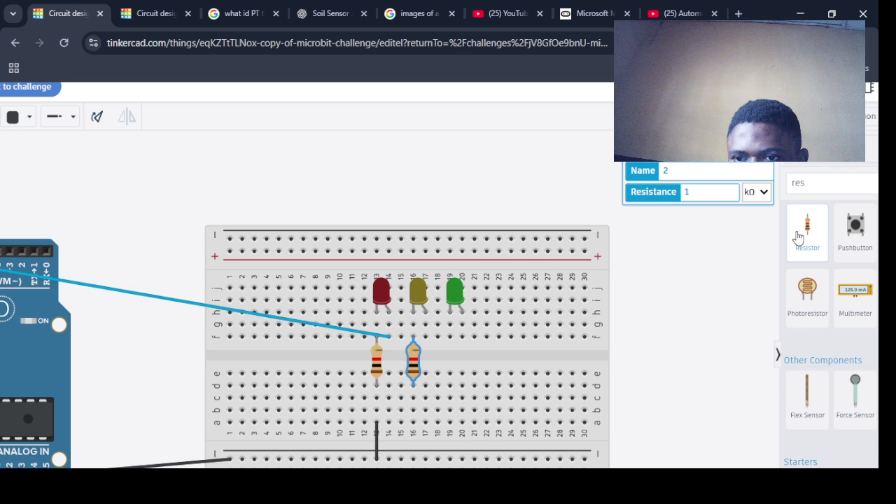
pyautogui.moveTo(797, 238); pyautogui.dragTo(450, 375)
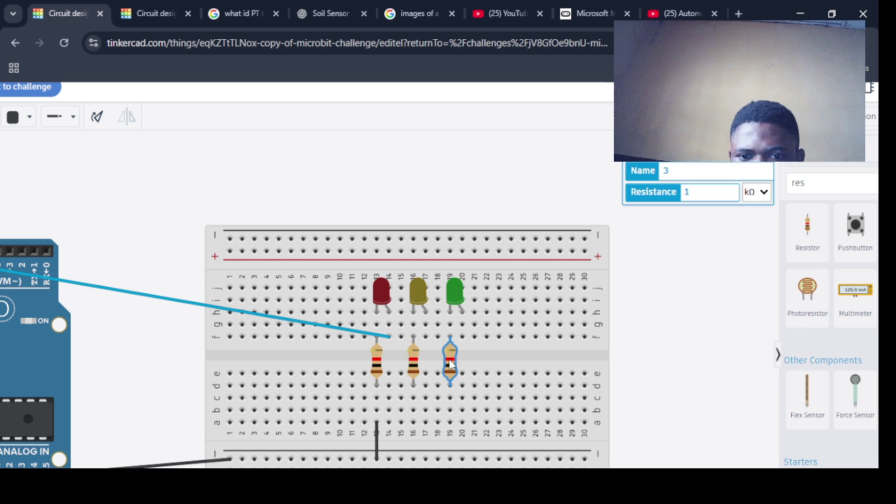
pyautogui.click(415, 357)
pyautogui.click(376, 360)
pyautogui.click(450, 359)
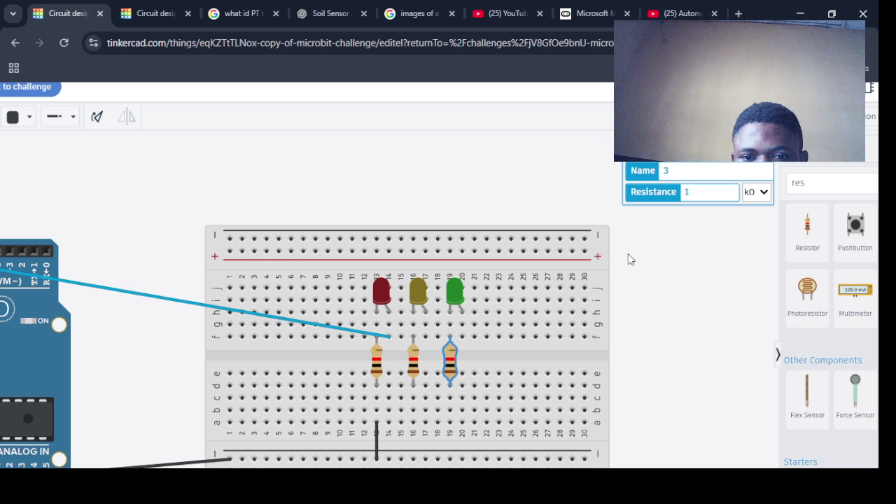
pyautogui.scroll(-2, 628, 255)
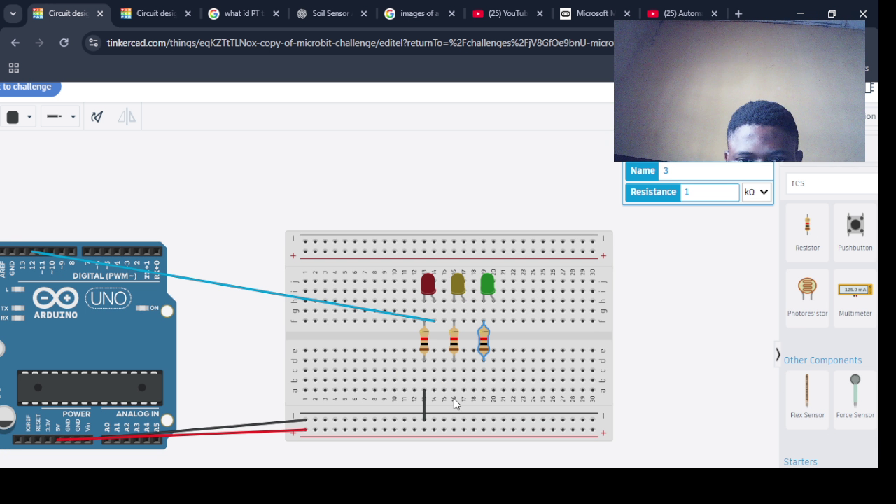
# - Wire the resistors in columns 16 and 19 to the lower ground rail
pyautogui.click(453, 390)
pyautogui.click(452, 420)
pyautogui.click(452, 419)
pyautogui.click(483, 390)
pyautogui.click(484, 420)
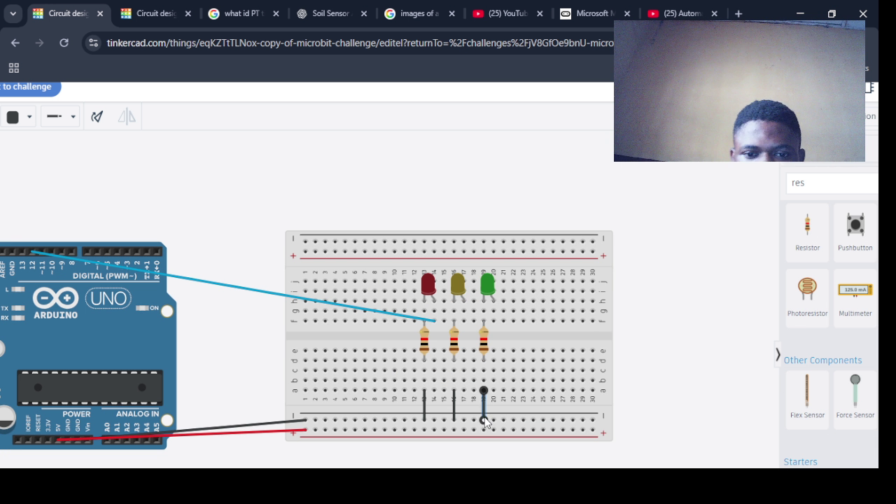
# - Wire Arduino pins 11 and 10 to the yellow and green LED columns
pyautogui.click(42, 252)
pyautogui.click(325, 291)
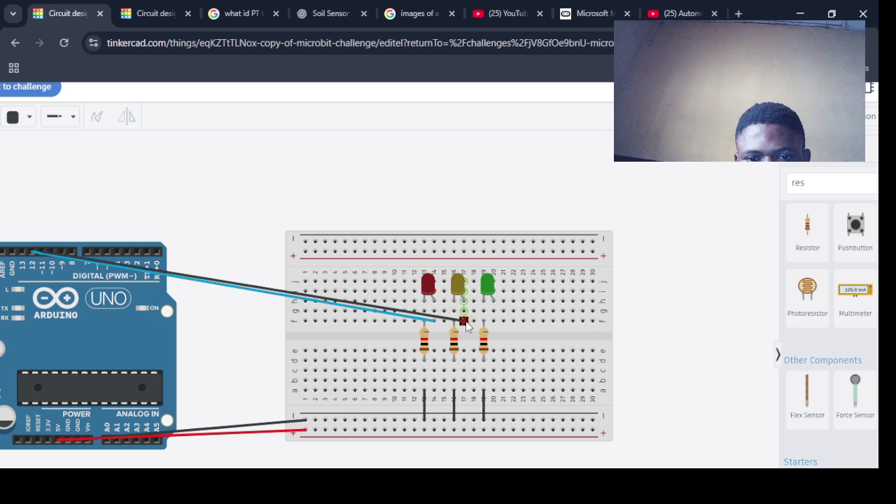
pyautogui.click(464, 321)
pyautogui.click(268, 294)
pyautogui.click(50, 250)
pyautogui.click(494, 321)
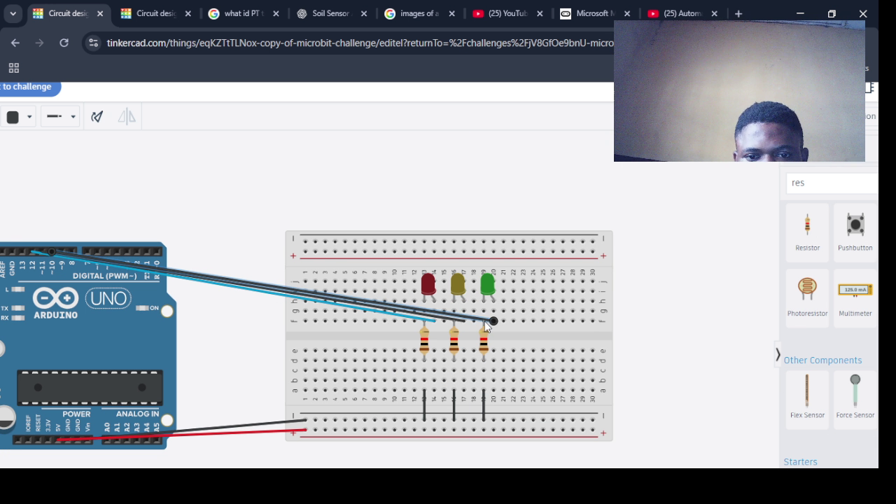
pyautogui.click(474, 312)
pyautogui.click(62, 251)
# - Colour the green LED's wire green and the yellow LED's wire yellow
pyautogui.click(445, 319)
pyautogui.click(29, 119)
pyautogui.click(43, 242)
pyautogui.click(366, 306)
pyautogui.click(29, 117)
pyautogui.click(44, 221)
pyautogui.scroll(-2, 275, 182)
pyautogui.scroll(2, 275, 181)
pyautogui.click(498, 238)
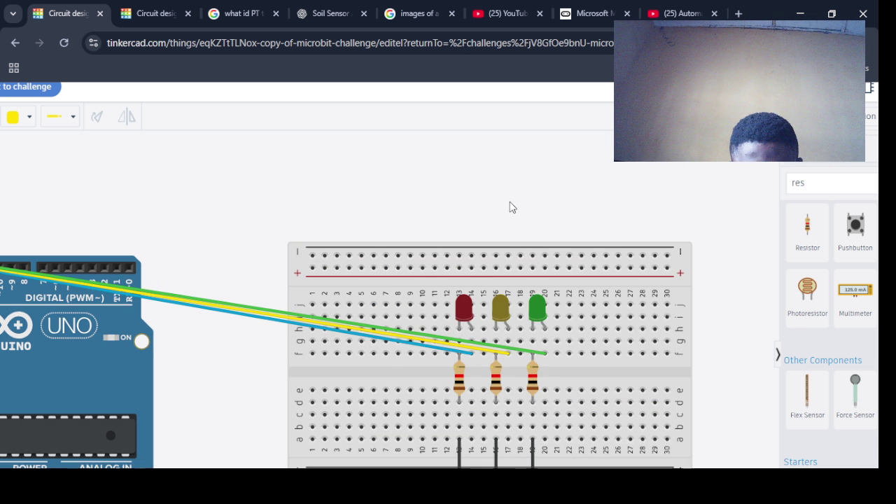
pyautogui.scroll(-2, 588, 201)
pyautogui.scroll(2, 587, 202)
# - Briefly run and stop the simulation, then open the code and select lines 10–13
pyautogui.click(871, 116)
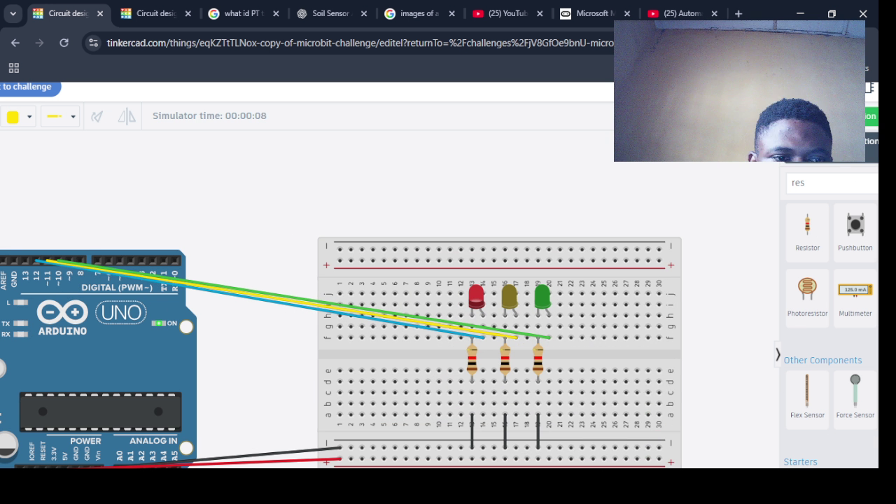
pyautogui.click(840, 116)
pyautogui.click(763, 117)
pyautogui.click(853, 283)
pyautogui.moveTo(853, 283); pyautogui.dragTo(621, 252)
pyautogui.hotkey('ctrl', 'c')
# - Paste the blink lines at line 14 and change their pin to 11
pyautogui.click(847, 282)
pyautogui.press('Return')
pyautogui.hotkey('ctrl', 'v')
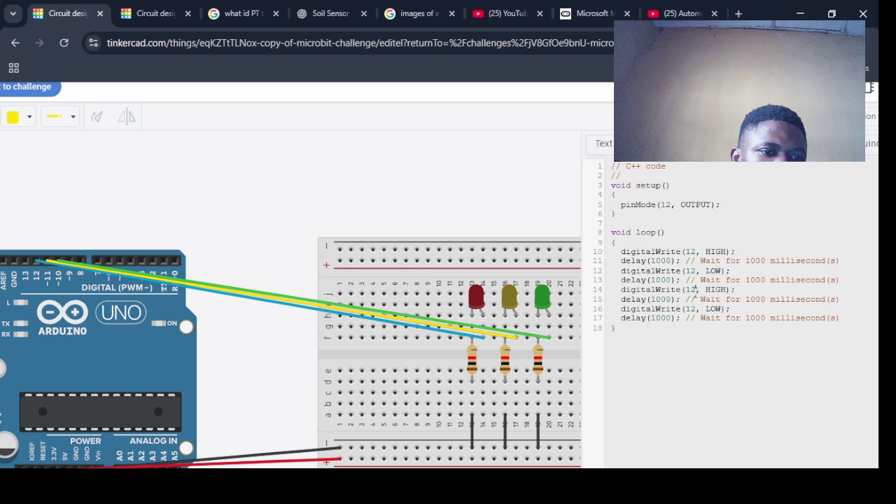
pyautogui.click(694, 289)
pyautogui.press('BackSpace')
pyautogui.write('11')
pyautogui.press('Left')
pyautogui.press('Left')
pyautogui.press('Right')
pyautogui.press('Delete')
pyautogui.press('Down')
pyautogui.press('Down')
pyautogui.press('Right')
pyautogui.press('Right')
pyautogui.press('BackSpace')
pyautogui.write('1')
# - Paste another copy after line 17 and change its pin to 10
pyautogui.click(845, 319)
pyautogui.press('Return')
pyautogui.hotkey('ctrl', 'v')
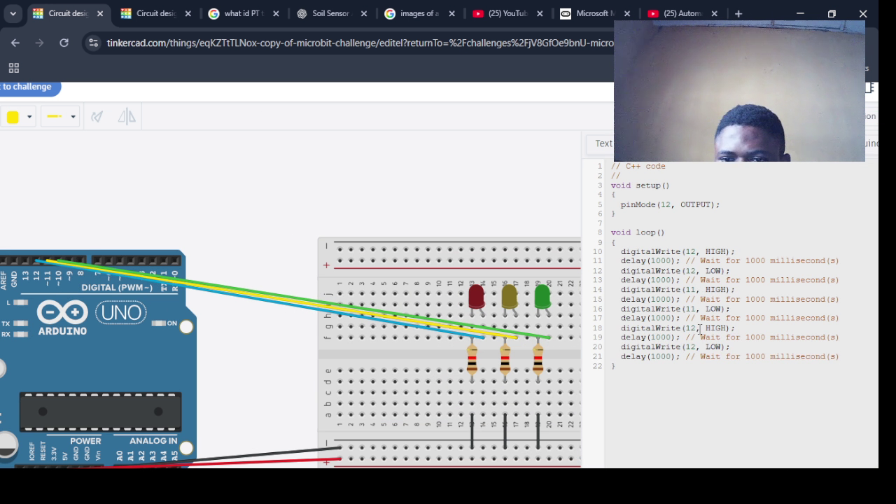
pyautogui.click(698, 327)
pyautogui.press('BackSpace')
pyautogui.write('0')
pyautogui.click(698, 346)
pyautogui.press('BackSpace')
pyautogui.write('0')
pyautogui.click(736, 388)
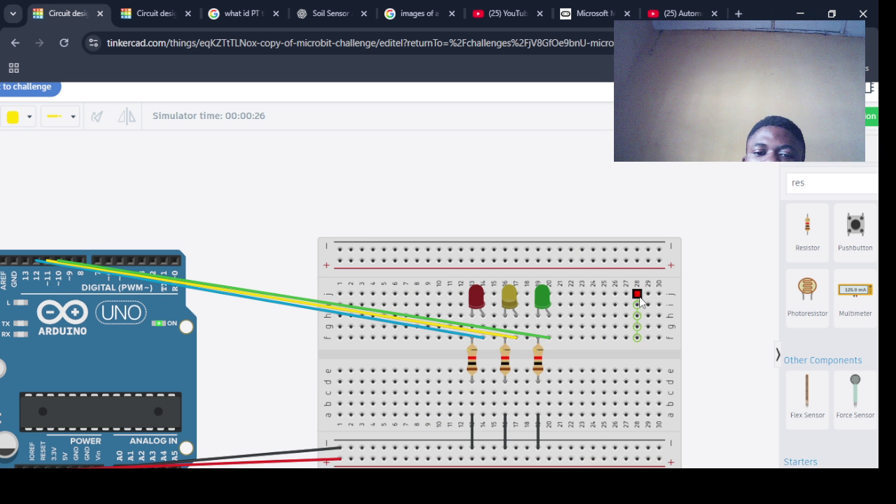
# - Scroll the canvas to watch the three LEDs blink in the running simulation
pyautogui.scroll(-2, 638, 299)
pyautogui.scroll(1, 638, 300)
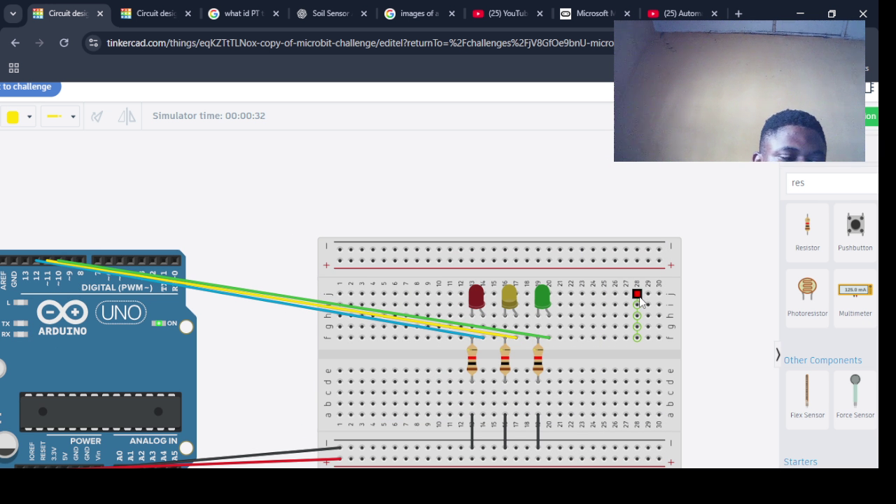